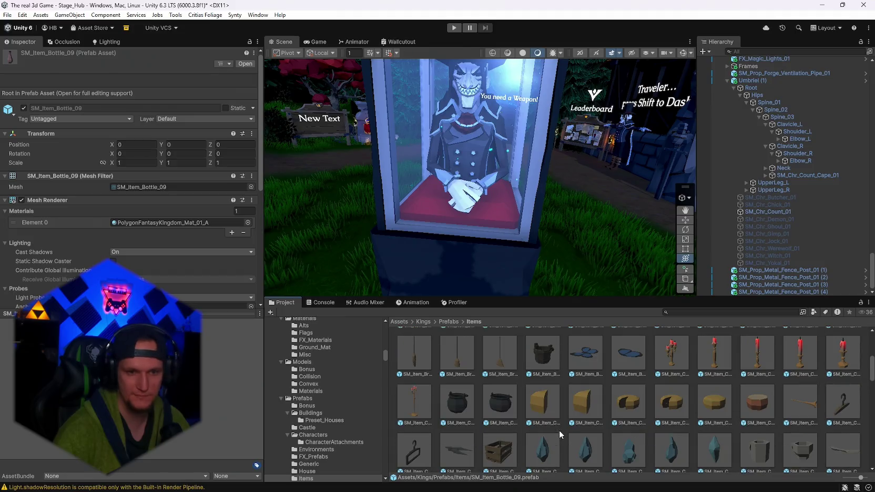
# Inspect the SM_Item_Butterfly_01 prefab in the Kings Items grid.
pyautogui.click(632, 344)
pyautogui.click(585, 364)
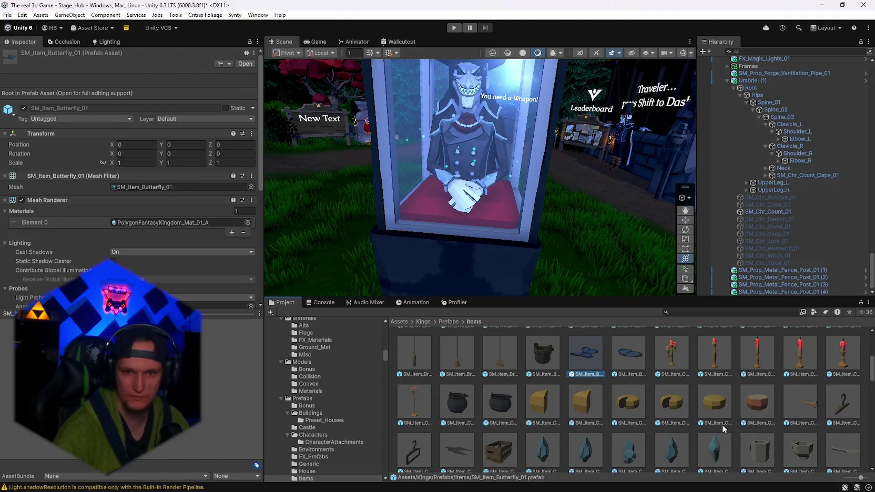
pyautogui.scroll(-5, 722, 424)
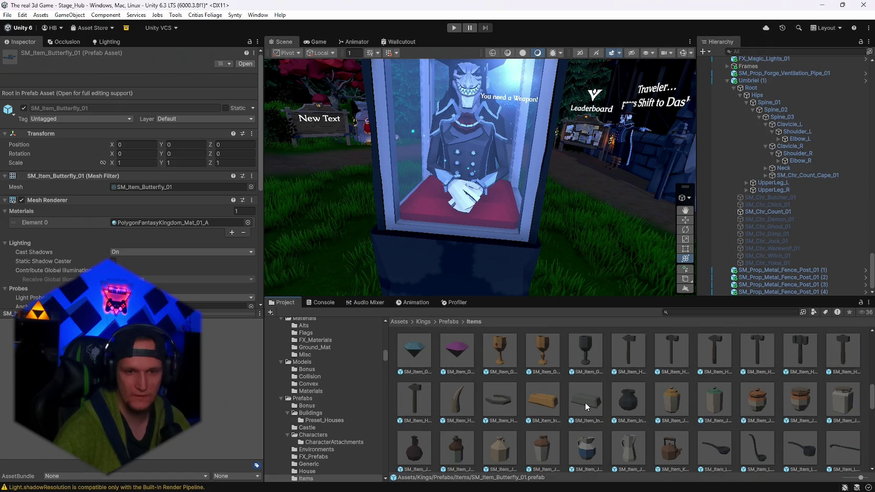
pyautogui.scroll(-2, 585, 400)
pyautogui.scroll(-10, 474, 397)
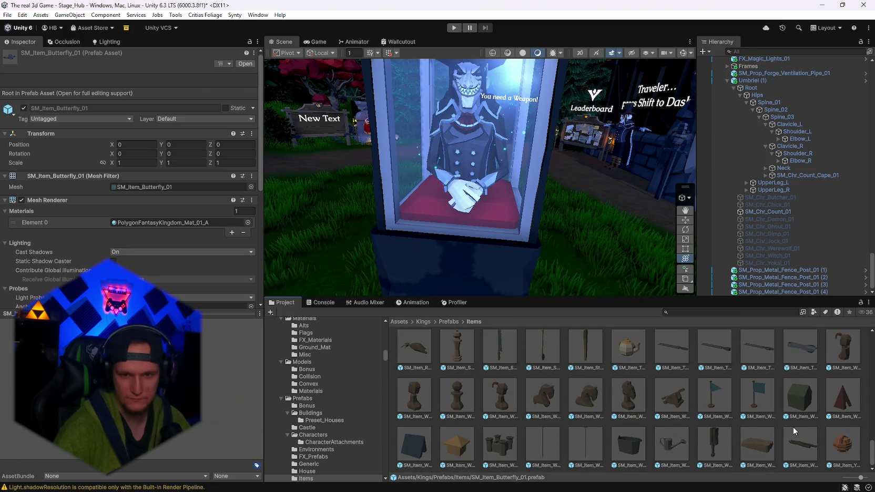
# Step on to the SM_Item_Yarn_01 prefab and return to the top of the grid.
pyautogui.press('Right')
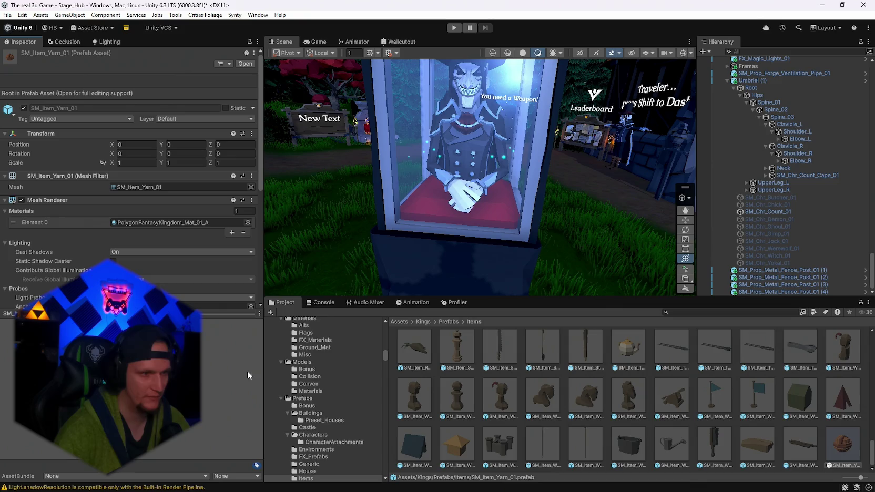
pyautogui.scroll(8, 700, 433)
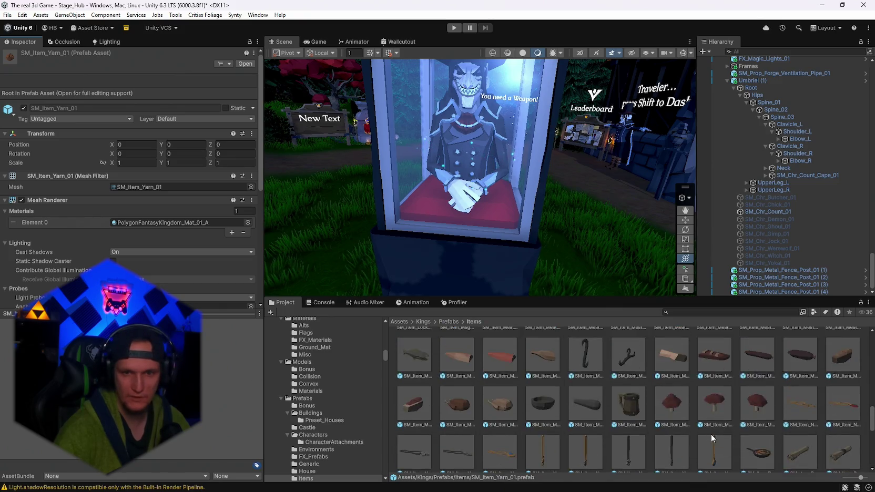
pyautogui.scroll(10, 711, 434)
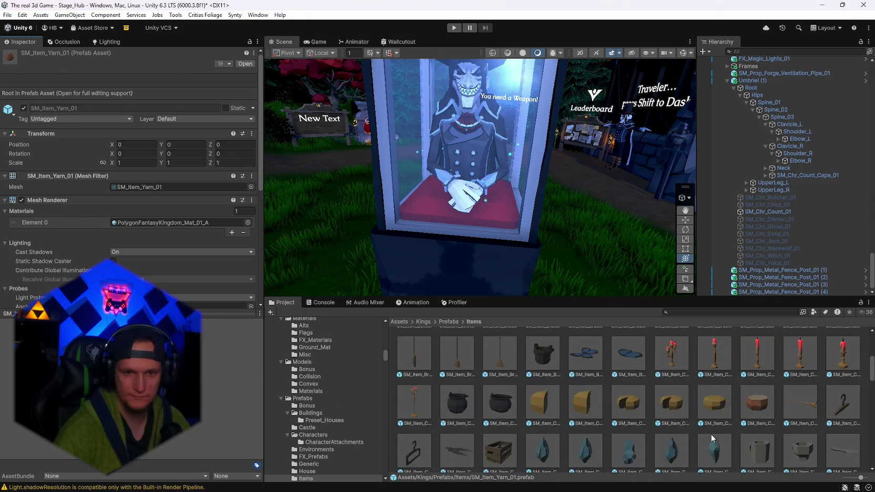
pyautogui.scroll(5, 711, 434)
pyautogui.write('dunge')
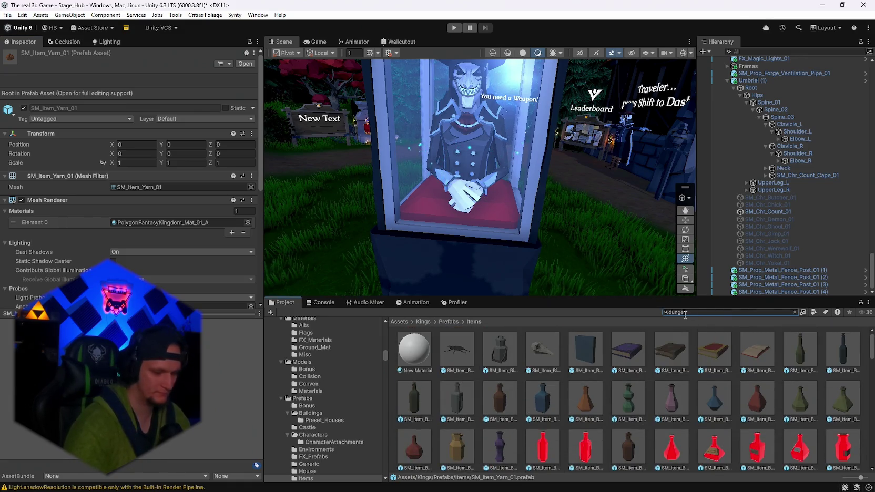
# Search the project for 'dungeon' and open PolygonDungeon > Prefabs > Props.
pyautogui.write('on')
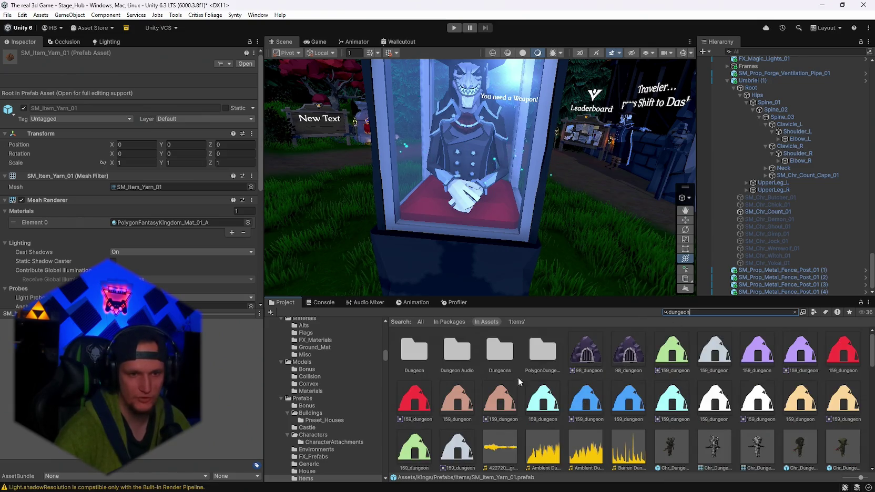
pyautogui.doubleClick(538, 353)
pyautogui.doubleClick(492, 353)
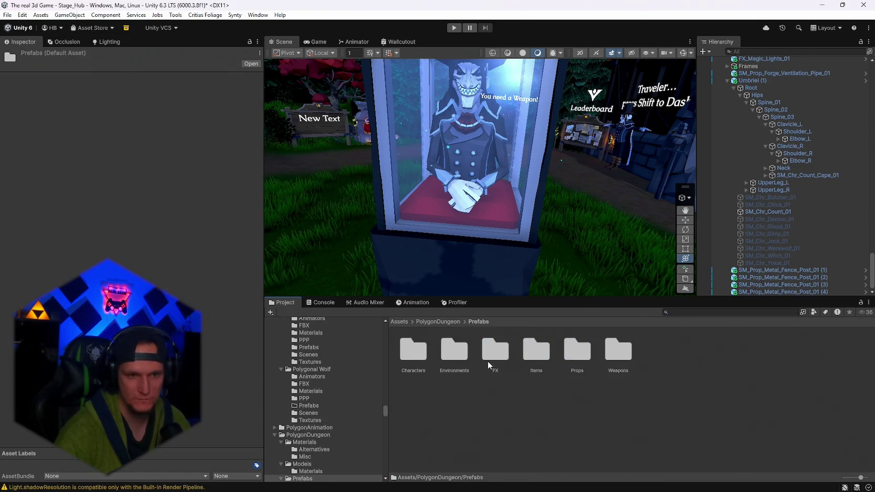
pyautogui.doubleClick(583, 351)
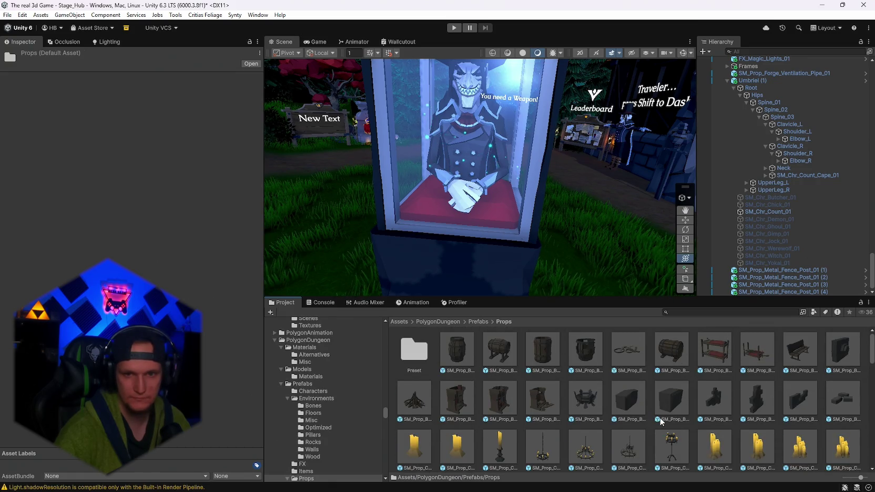
# Browse the Props grid and inspect the SM_Prop_Ladder_01 prefab.
pyautogui.scroll(-5, 659, 418)
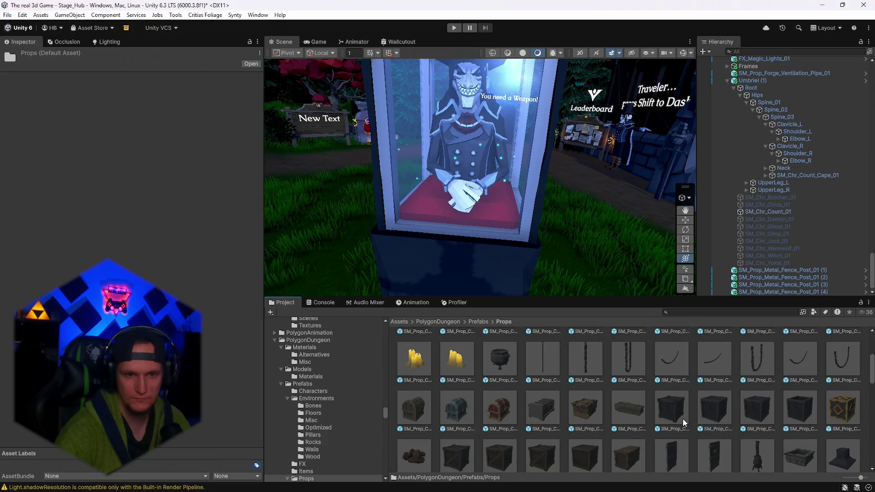
pyautogui.scroll(-3, 682, 420)
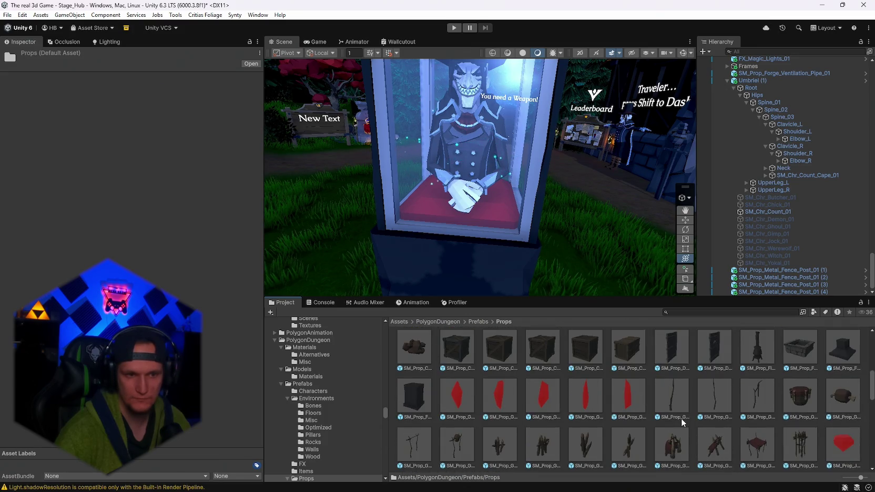
pyautogui.scroll(-10, 682, 422)
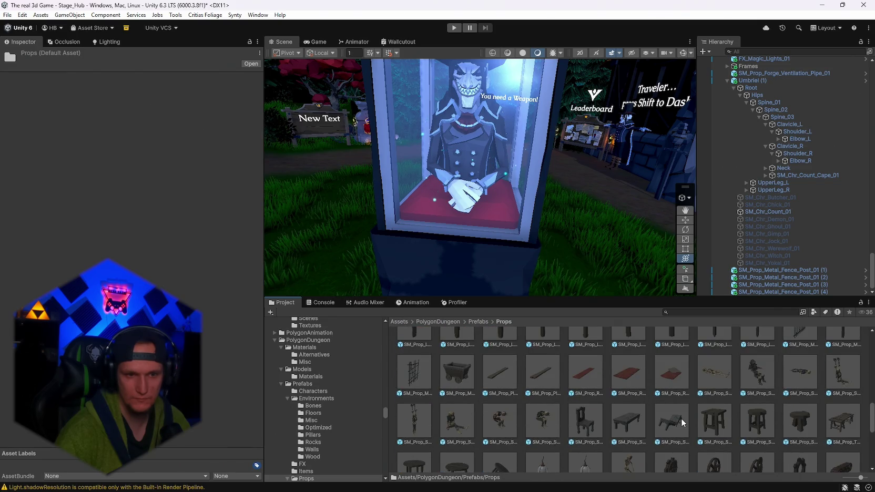
pyautogui.scroll(-3, 682, 422)
pyautogui.scroll(-8, 682, 422)
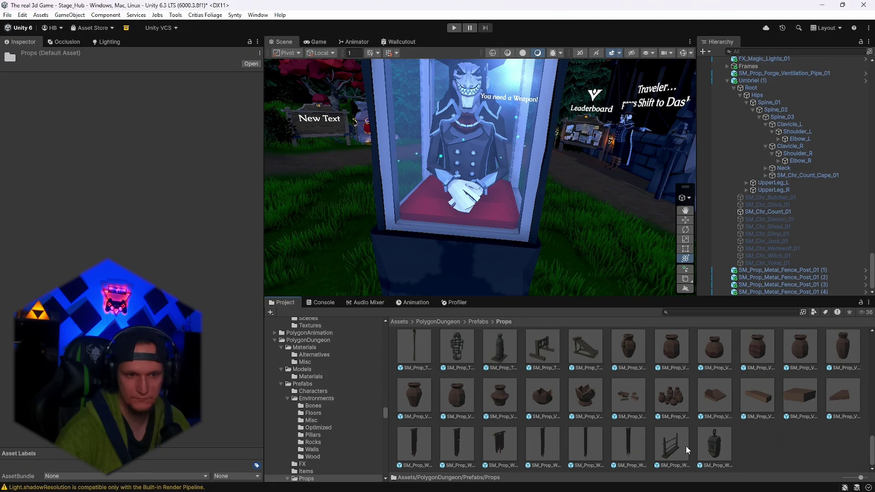
pyautogui.scroll(8, 686, 446)
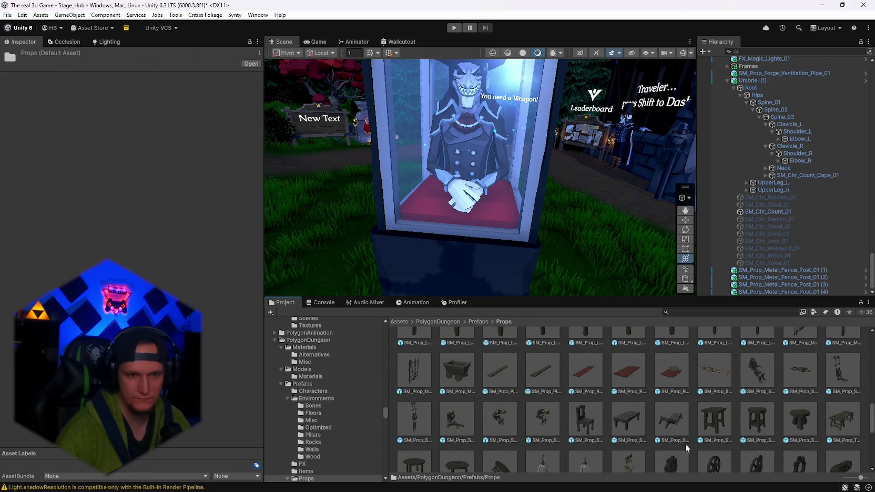
pyautogui.scroll(-6, 685, 444)
pyautogui.scroll(1, 685, 444)
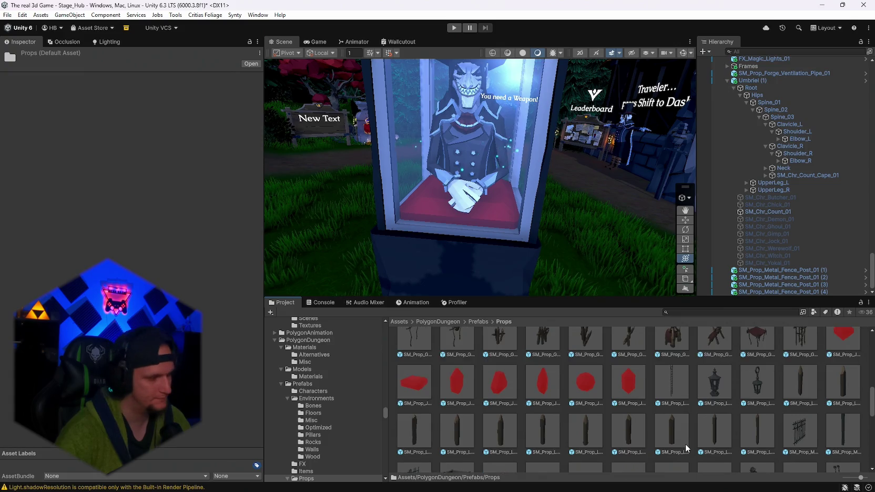
pyautogui.scroll(3, 681, 440)
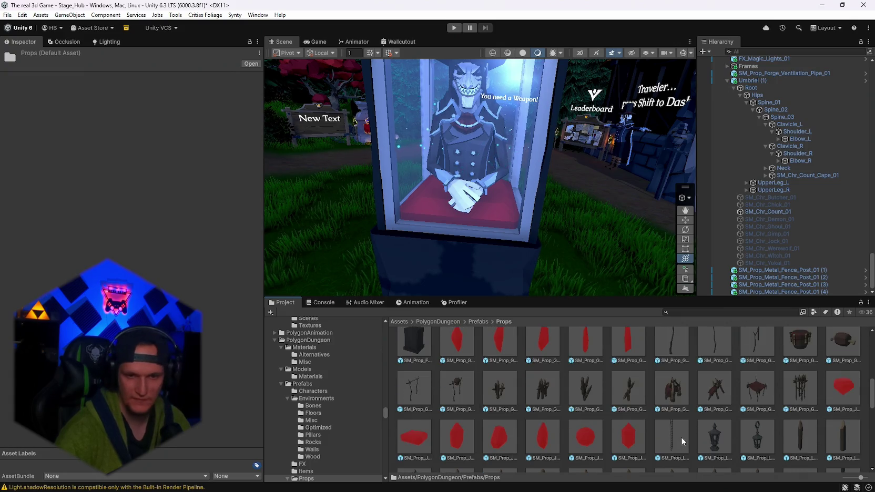
pyautogui.click(682, 449)
# Place the forge fire pit prop in the scene, then delete it.
pyautogui.scroll(3, 682, 423)
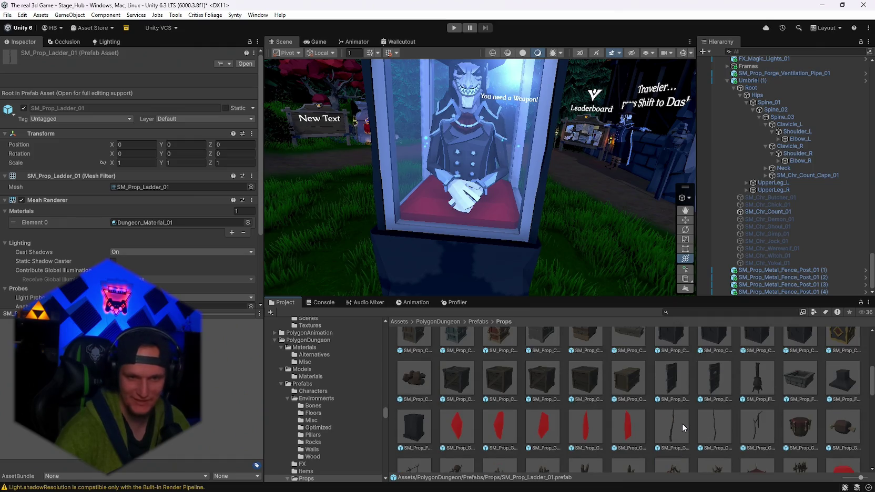
pyautogui.scroll(3, 669, 378)
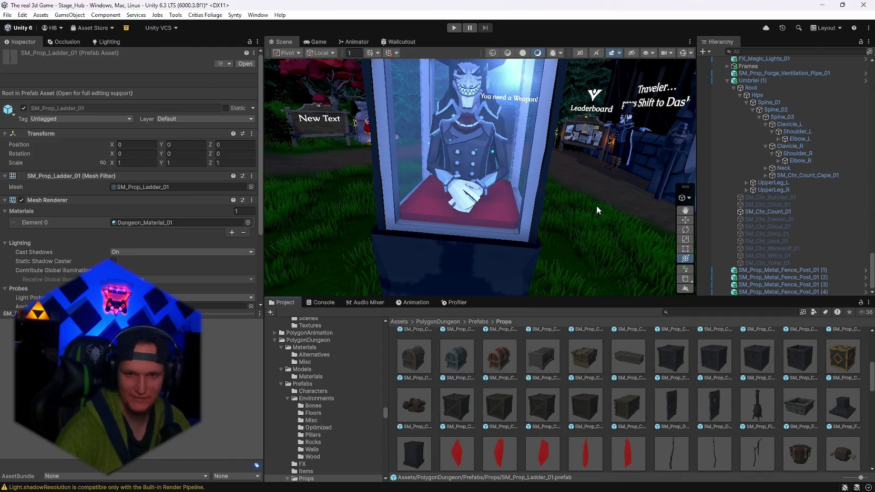
pyautogui.moveTo(782, 415)
pyautogui.mouseDown()
pyautogui.moveTo(525, 221)
pyautogui.moveTo(476, 255)
pyautogui.moveTo(484, 152)
pyautogui.mouseUp()
pyautogui.press('Delete')
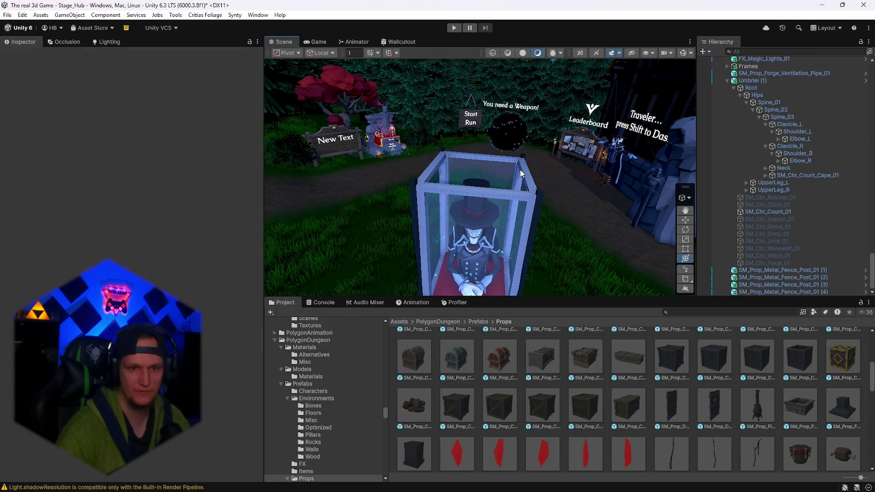
# Try SM_Prop_Crate_Metal_01 atop the display case, then delete it.
pyautogui.scroll(1, 745, 390)
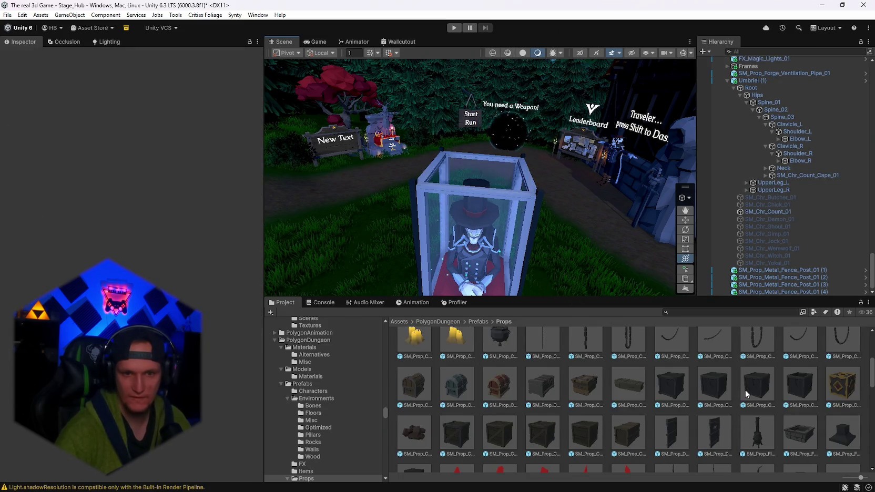
pyautogui.scroll(1, 718, 411)
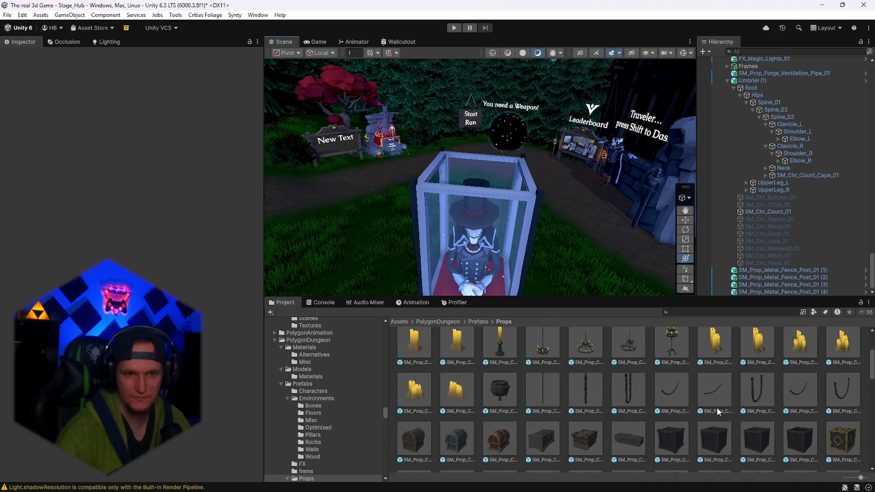
pyautogui.scroll(2, 718, 412)
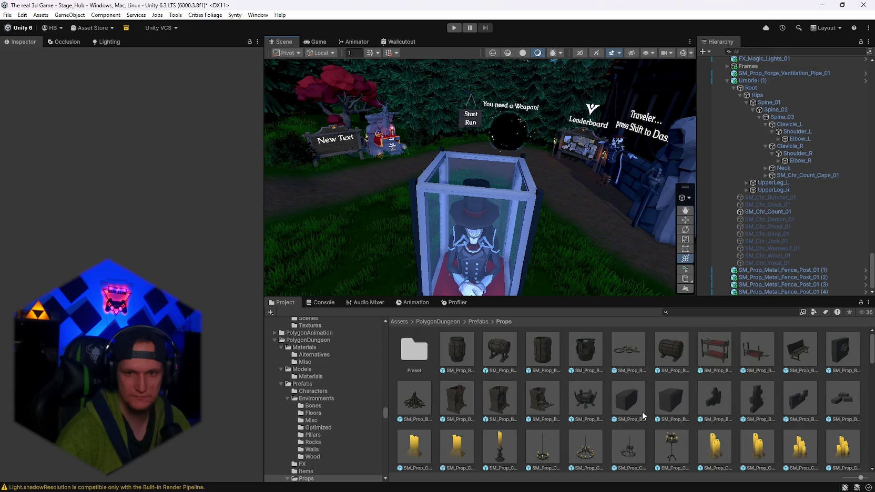
pyautogui.scroll(-5, 642, 412)
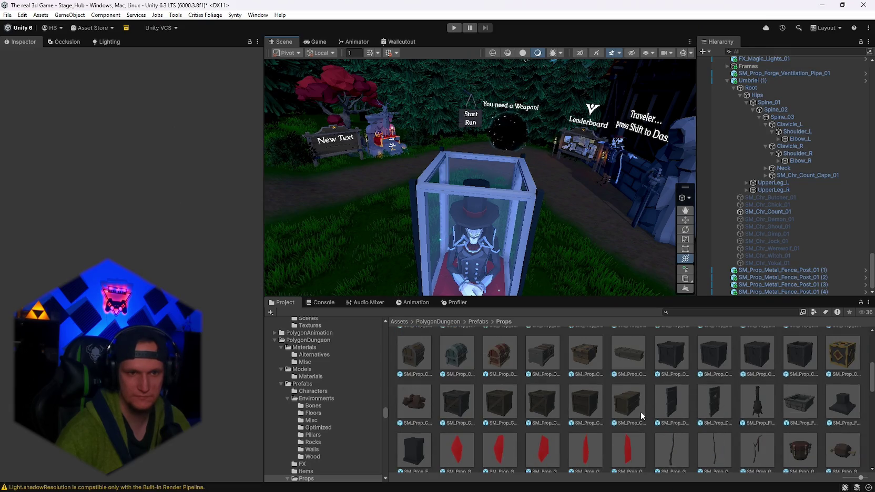
pyautogui.scroll(-1, 636, 413)
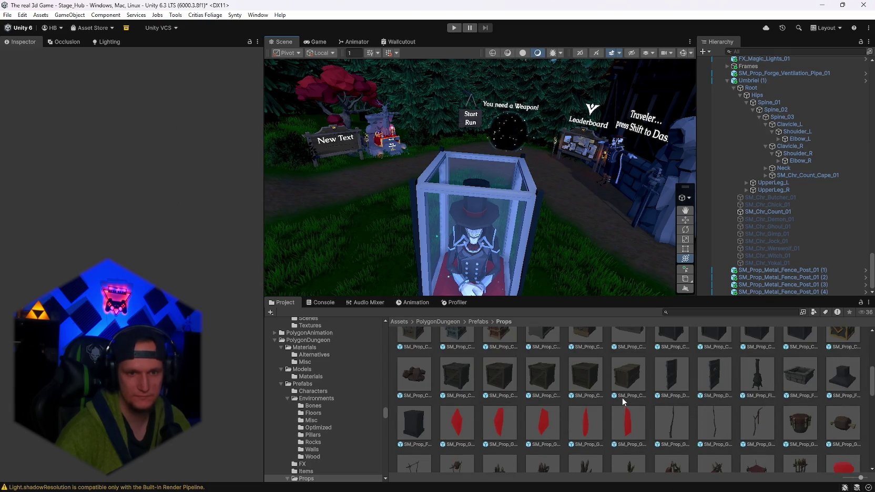
pyautogui.scroll(1, 652, 416)
pyautogui.moveTo(670, 353)
pyautogui.mouseDown()
pyautogui.moveTo(475, 250)
pyautogui.moveTo(474, 145)
pyautogui.moveTo(521, 176)
pyautogui.moveTo(574, 176)
pyautogui.mouseUp()
pyautogui.press('Delete')
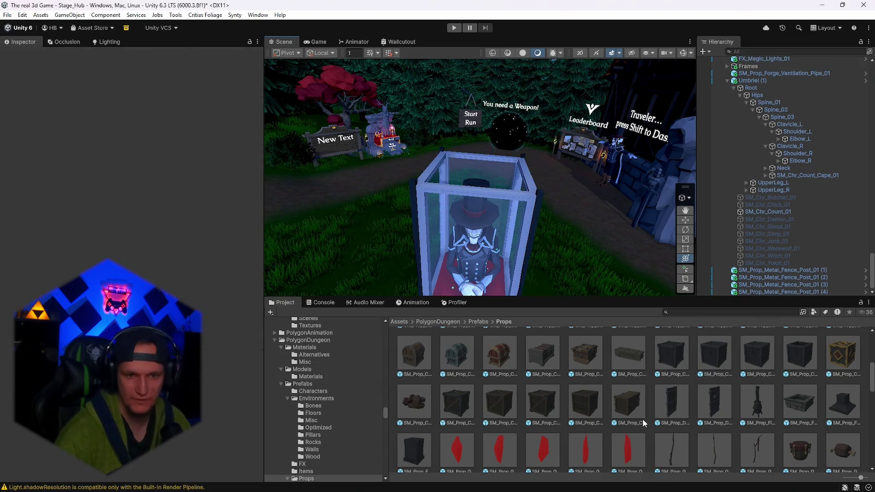
# Browse further through the PolygonDungeon Props grid.
pyautogui.scroll(2, 643, 420)
pyautogui.scroll(3, 583, 418)
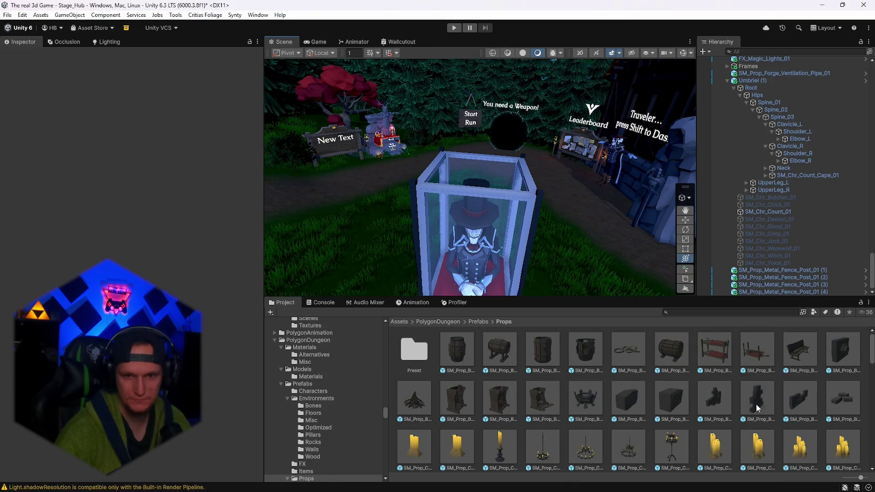
pyautogui.scroll(3, 615, 234)
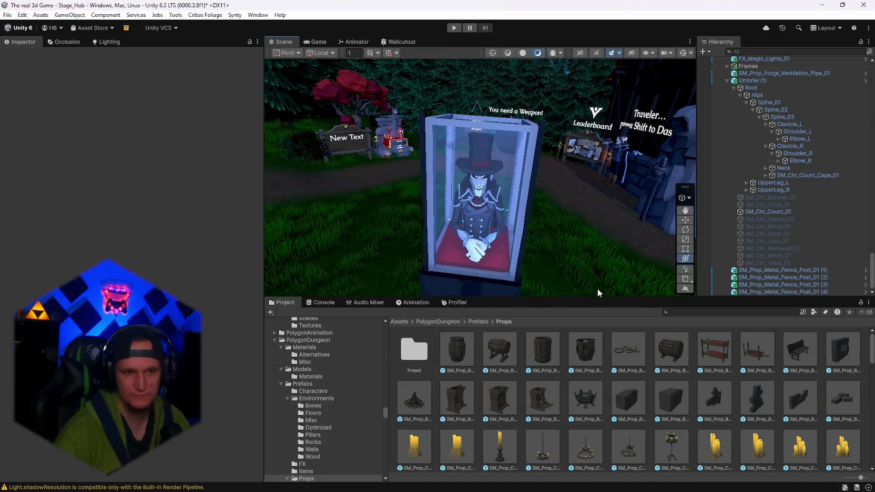
pyautogui.scroll(-3, 552, 240)
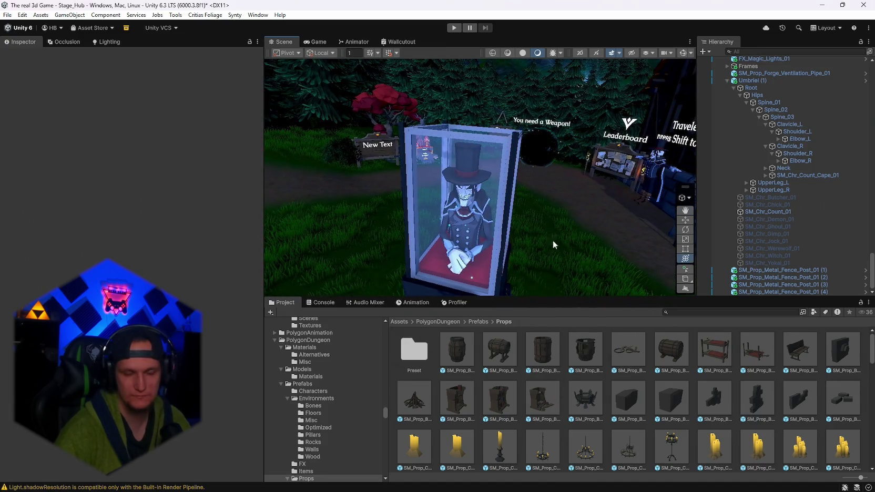
pyautogui.scroll(-2, 624, 405)
pyautogui.scroll(2, 624, 405)
pyautogui.scroll(3, 447, 259)
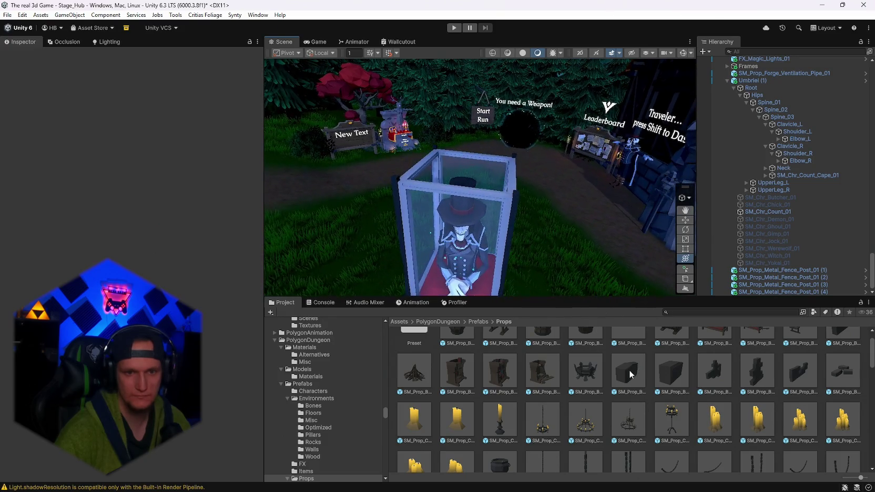
# Place SM_Prop_Brick_01 inside the display case, then delete it.
pyautogui.moveTo(447, 259); pyautogui.dragTo(457, 275)
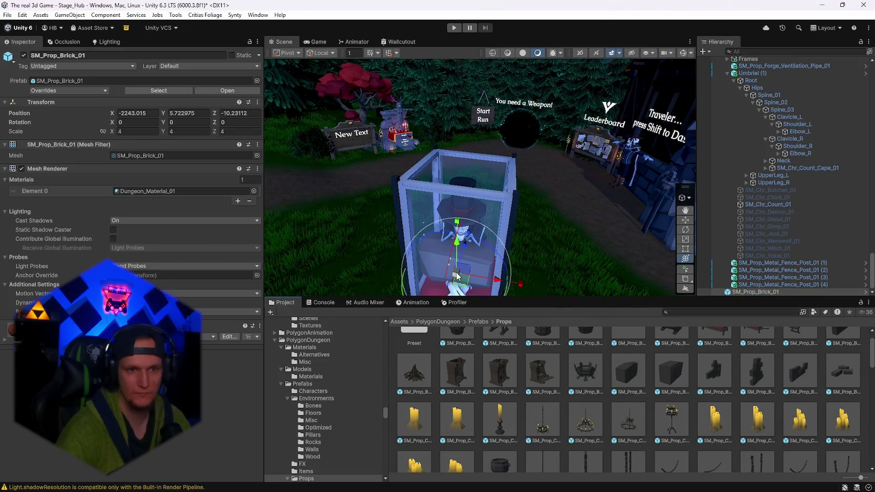
pyautogui.click(754, 293)
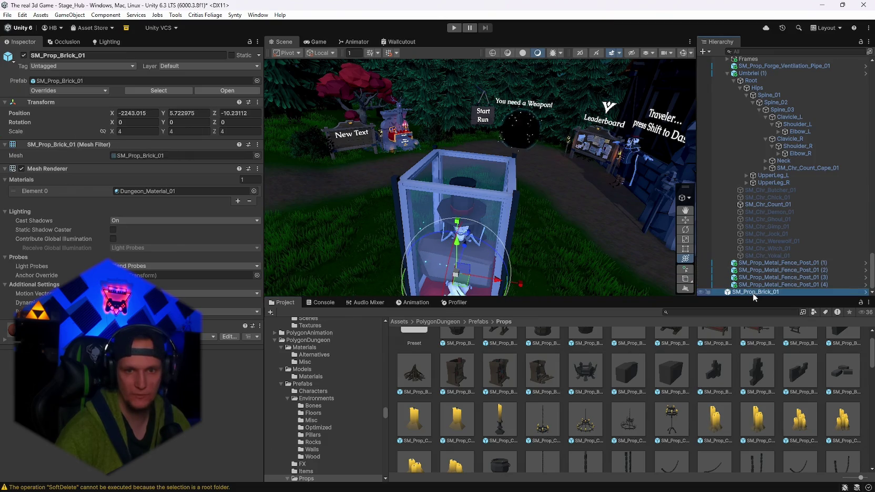
pyautogui.press('Delete')
# Look through the Preset and Items folders, then open the Environments prefab folder.
pyautogui.scroll(1, 737, 430)
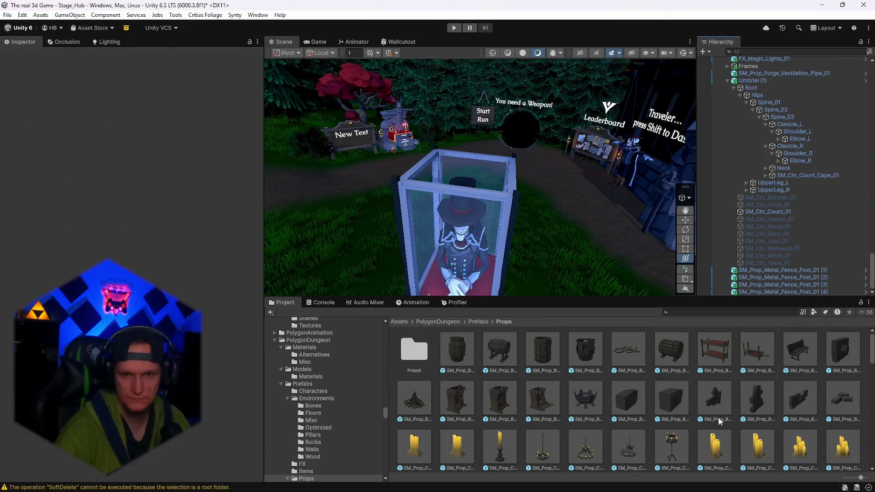
pyautogui.doubleClick(413, 348)
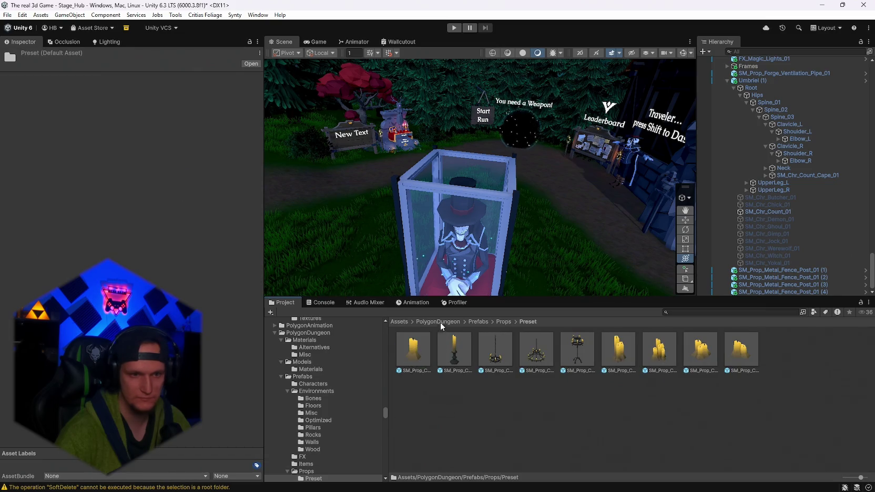
pyautogui.click(503, 322)
pyautogui.click(479, 322)
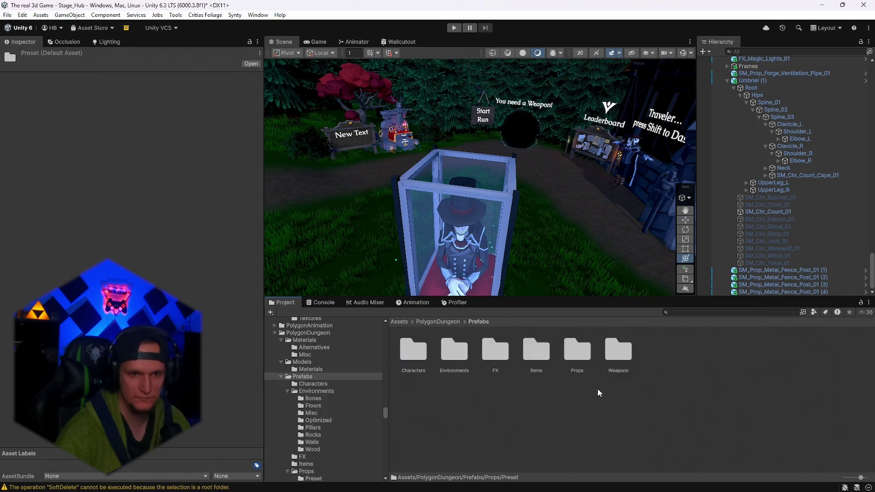
pyautogui.doubleClick(537, 353)
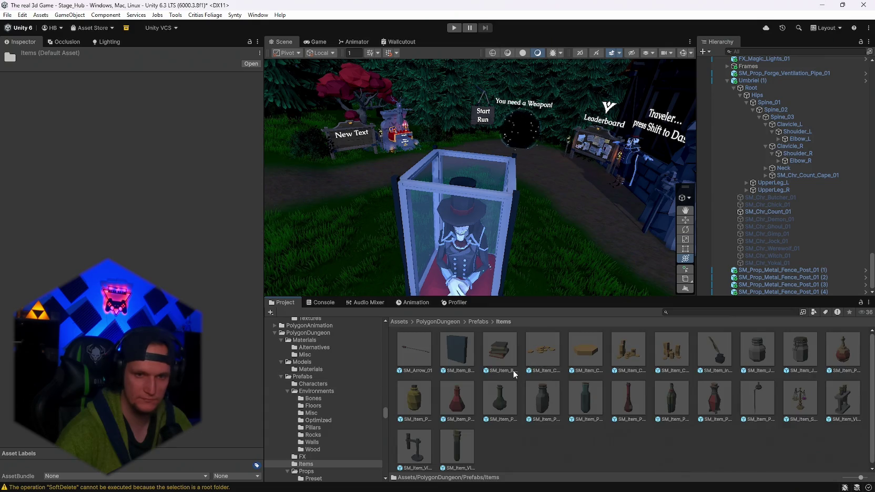
pyautogui.scroll(-1, 514, 374)
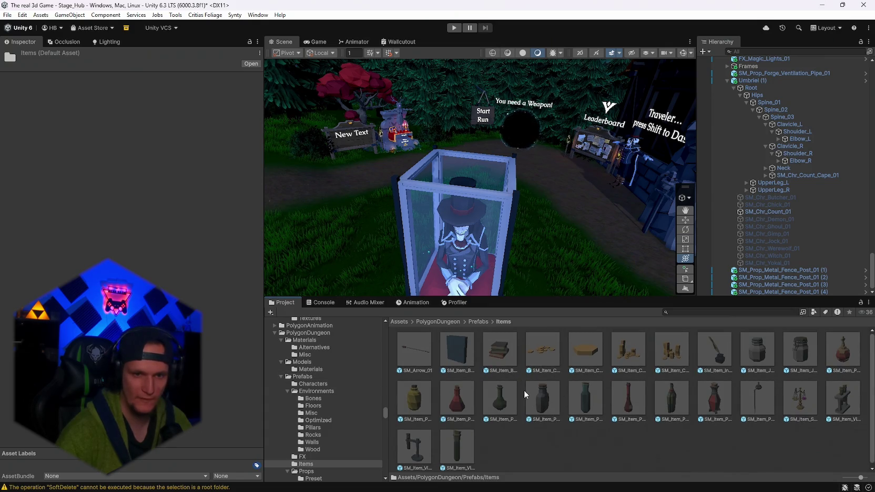
pyautogui.click(479, 321)
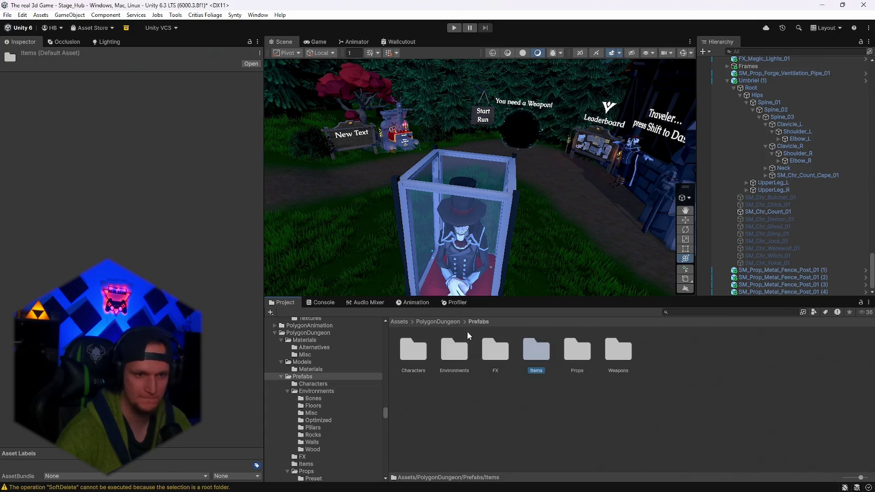
pyautogui.doubleClick(447, 355)
# Search the project for 'horror' and open Horror Poly > Prefabs > Props.
pyautogui.click(682, 312)
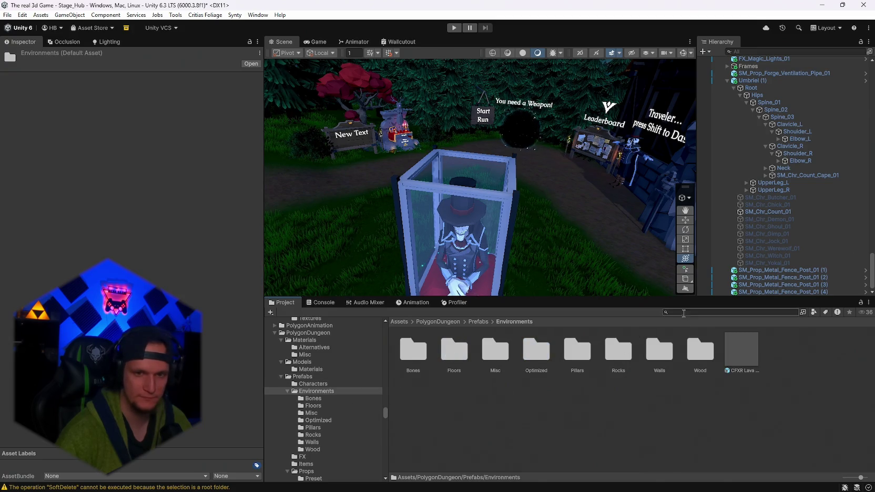
pyautogui.write('horror')
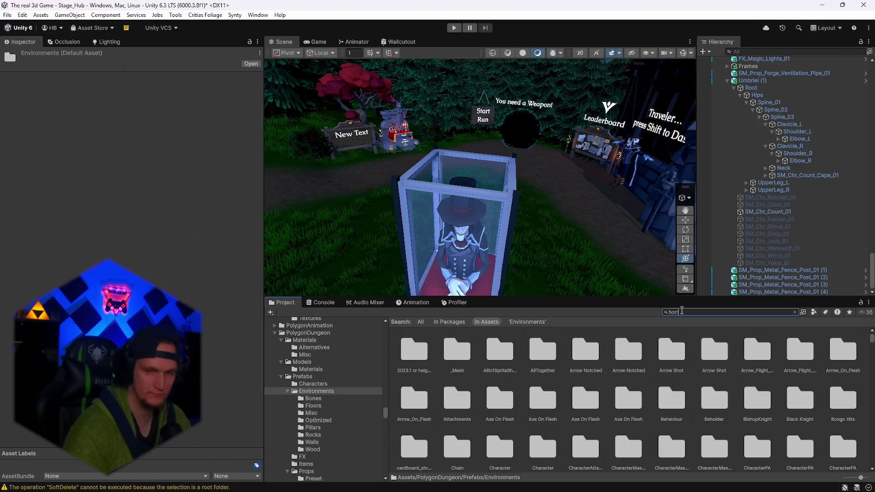
pyautogui.doubleClick(412, 358)
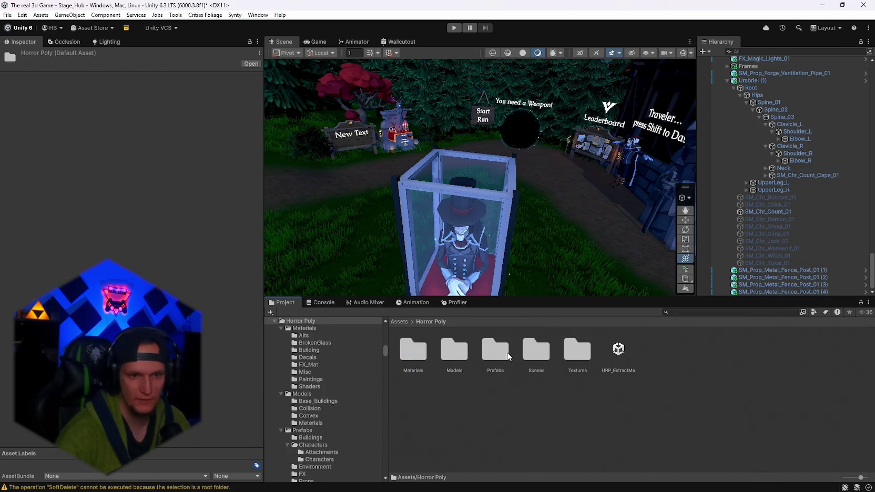
pyautogui.doubleClick(505, 357)
pyautogui.doubleClick(577, 349)
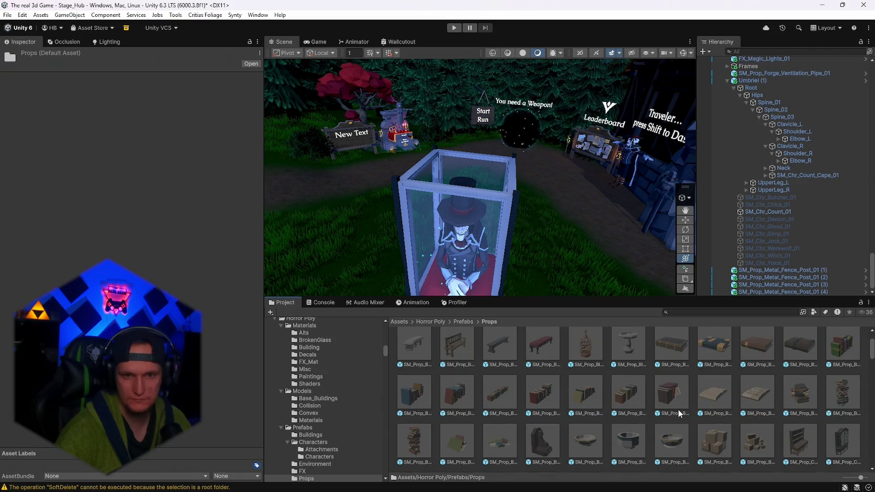
# Scroll through the Horror Poly prop prefabs such as chairs, beds and books.
pyautogui.scroll(-5, 605, 400)
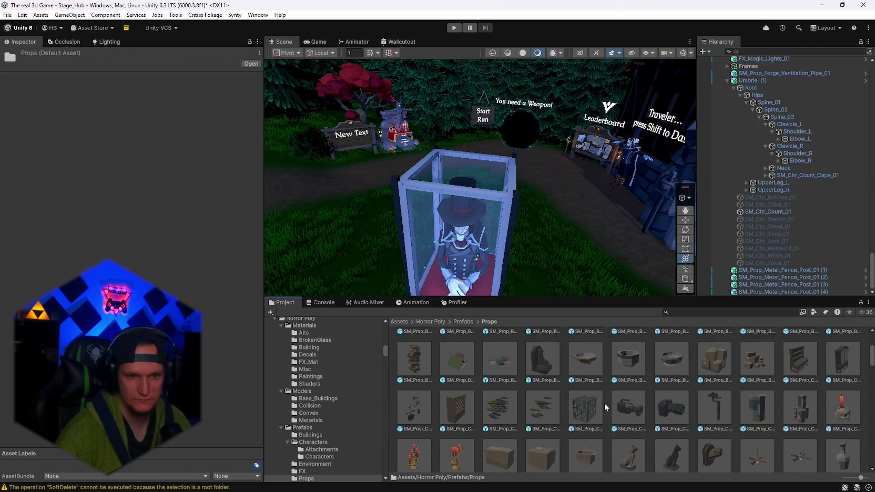
pyautogui.scroll(-3, 604, 392)
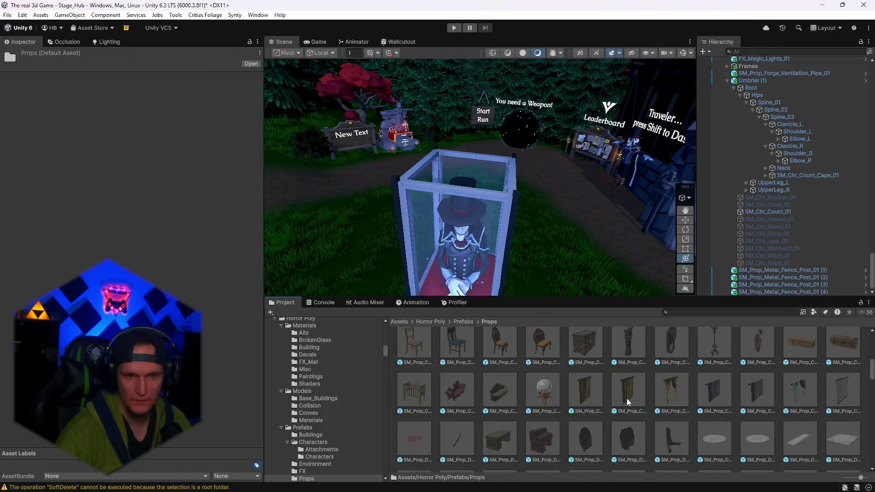
pyautogui.scroll(-8, 626, 406)
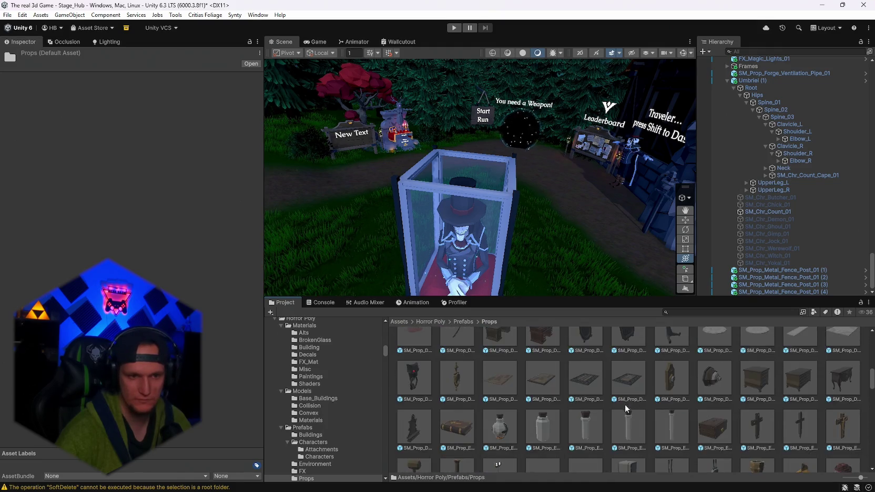
pyautogui.scroll(-6, 615, 403)
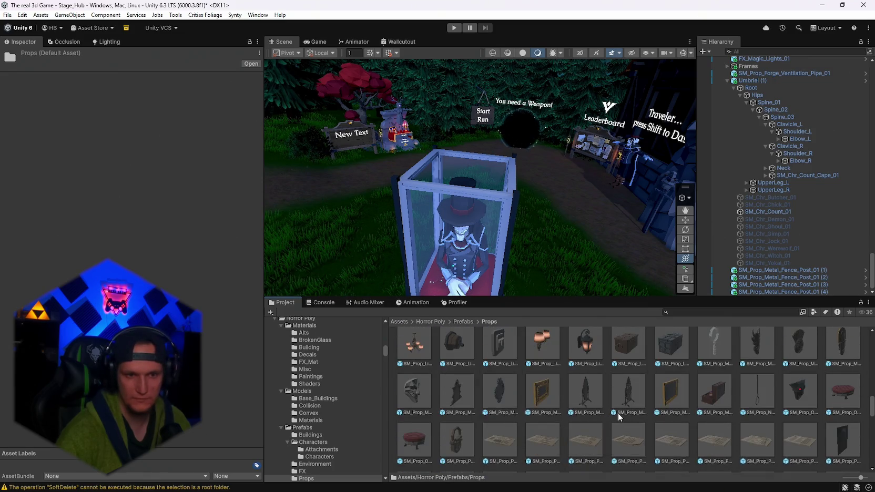
pyautogui.scroll(-1, 617, 412)
pyautogui.scroll(-3, 619, 416)
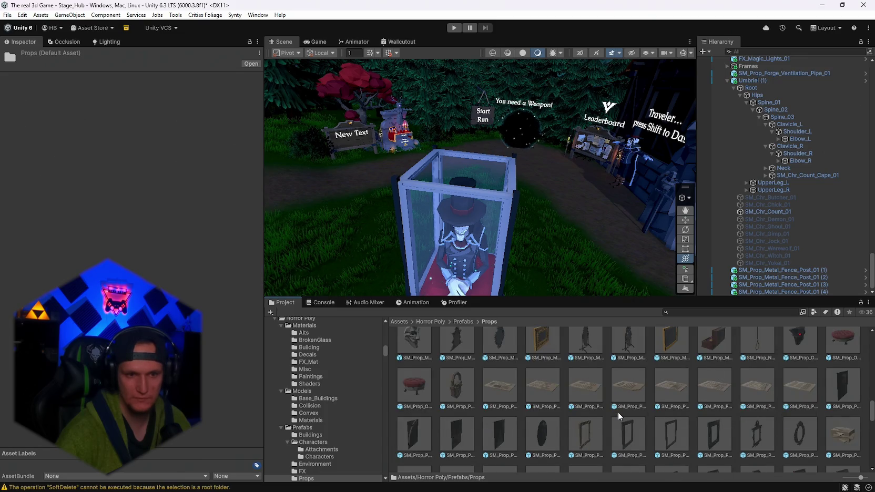
pyautogui.scroll(-5, 619, 416)
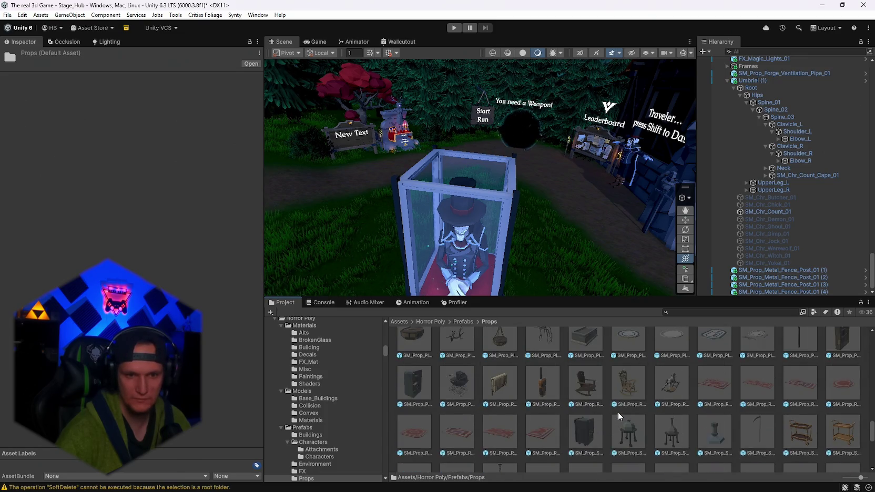
pyautogui.scroll(-5, 619, 411)
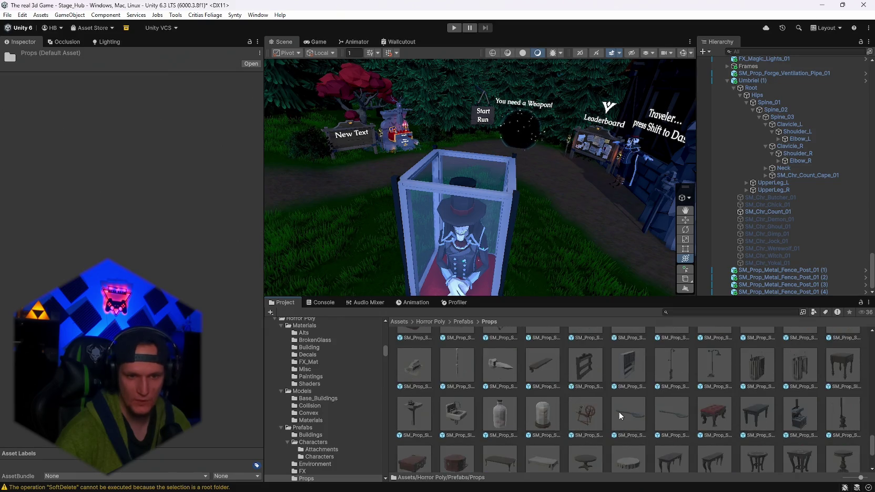
pyautogui.scroll(5, 619, 416)
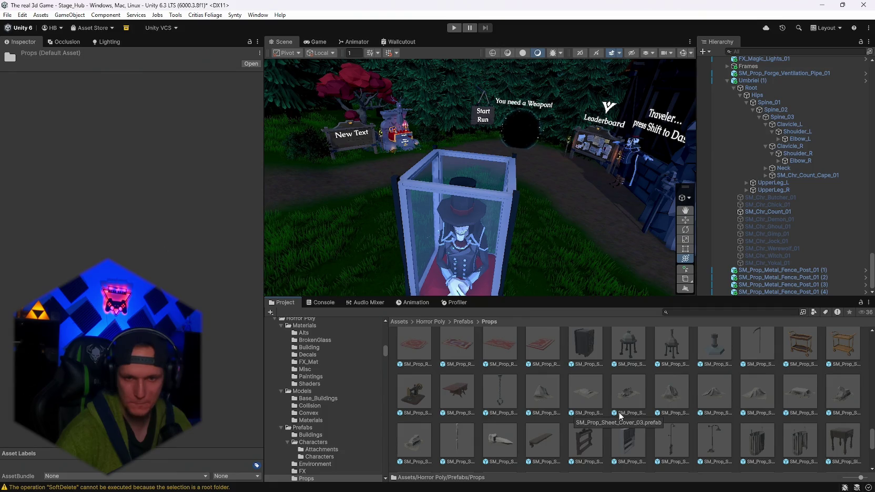
pyautogui.scroll(5, 619, 415)
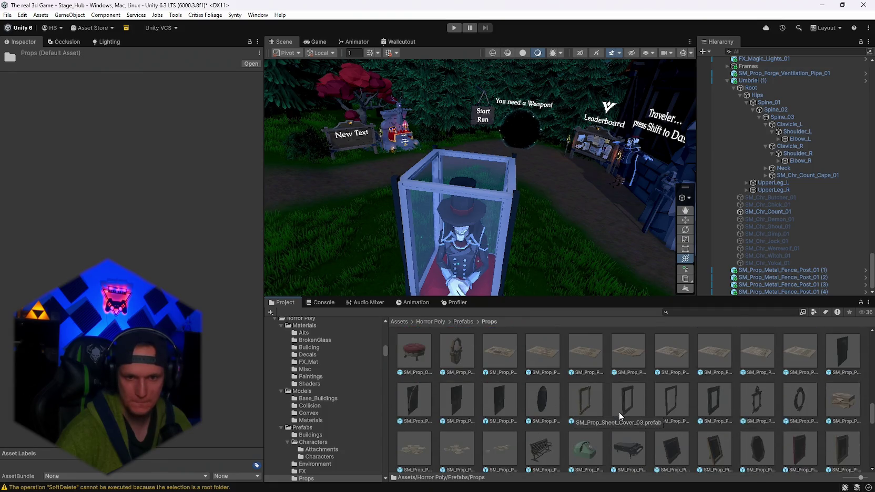
pyautogui.scroll(5, 620, 416)
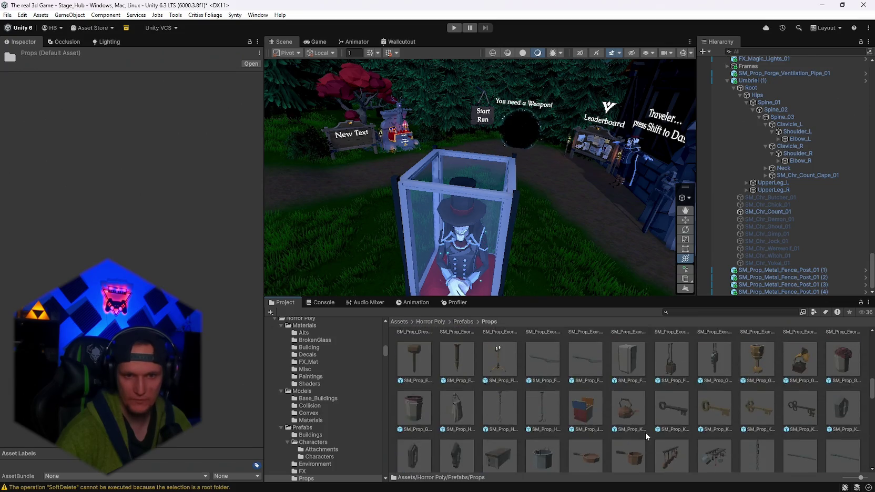
pyautogui.scroll(2, 646, 432)
pyautogui.scroll(3, 615, 427)
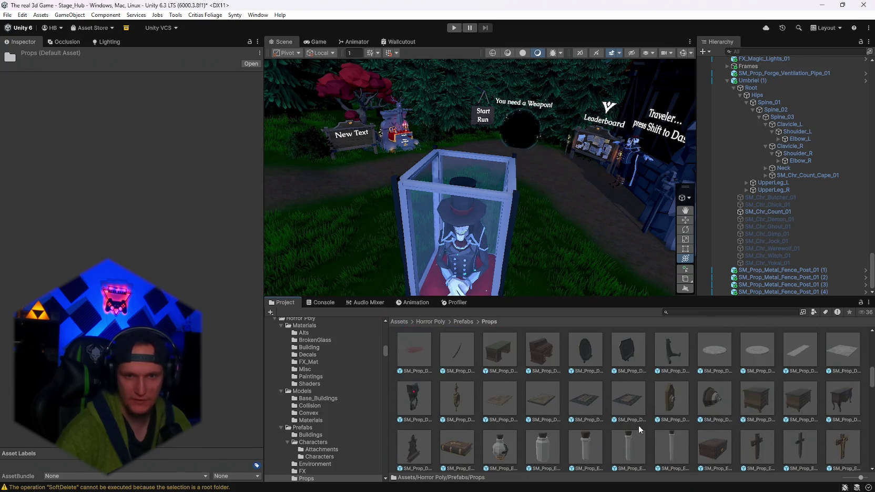
pyautogui.scroll(10, 717, 420)
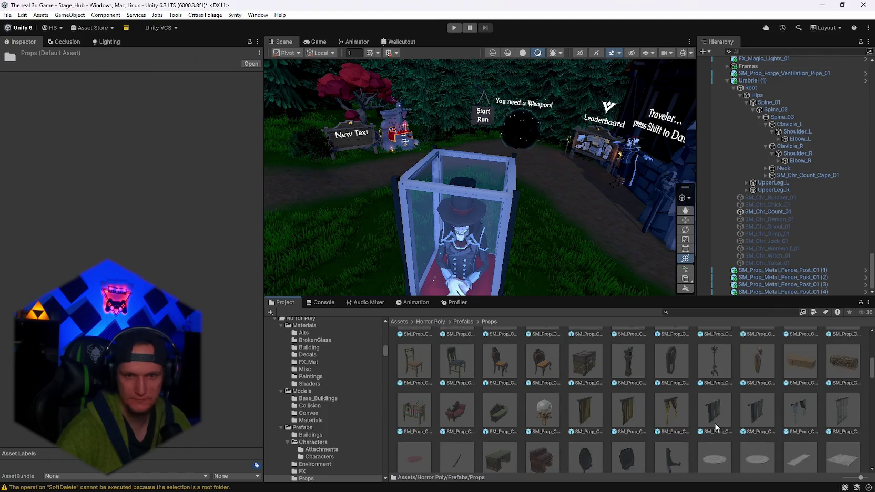
pyautogui.scroll(6, 684, 426)
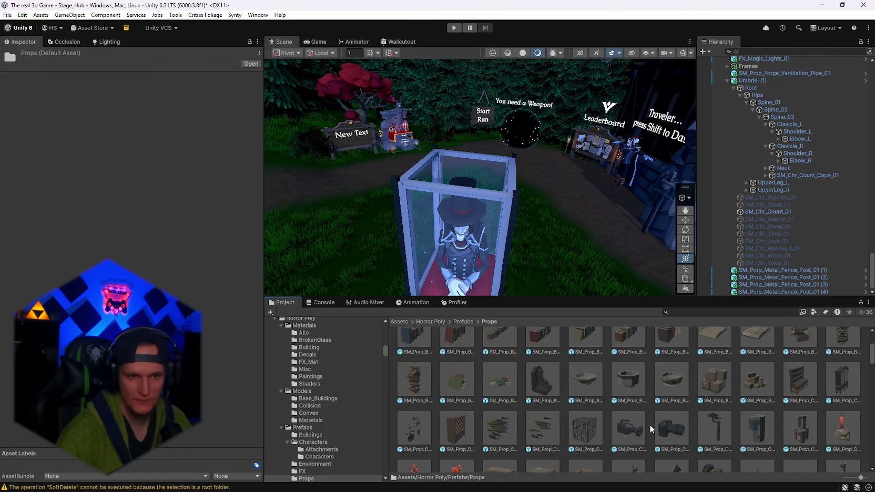
pyautogui.scroll(3, 632, 425)
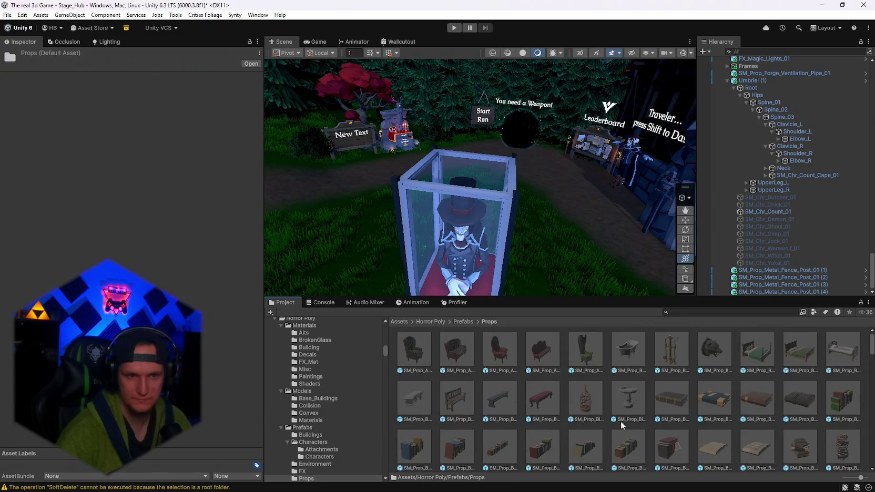
pyautogui.scroll(-5, 359, 421)
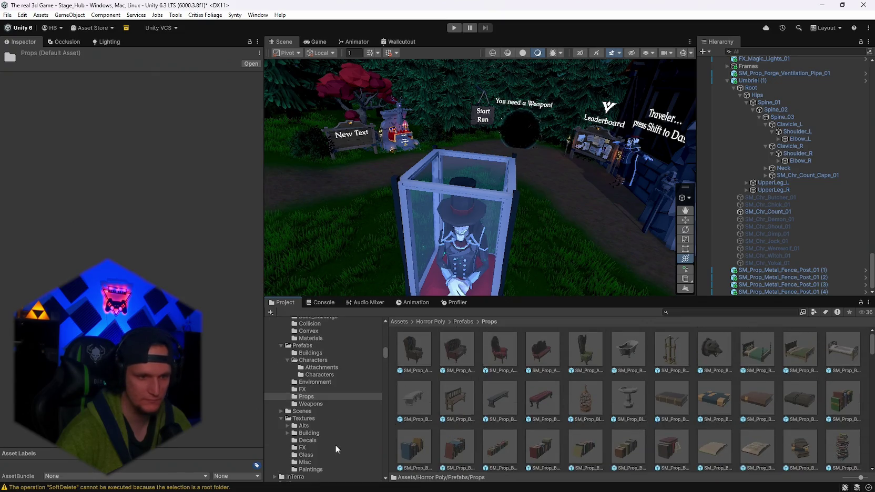
# Show the Horror Poly Environment prefabs and open the Buildings folder.
pyautogui.click(306, 382)
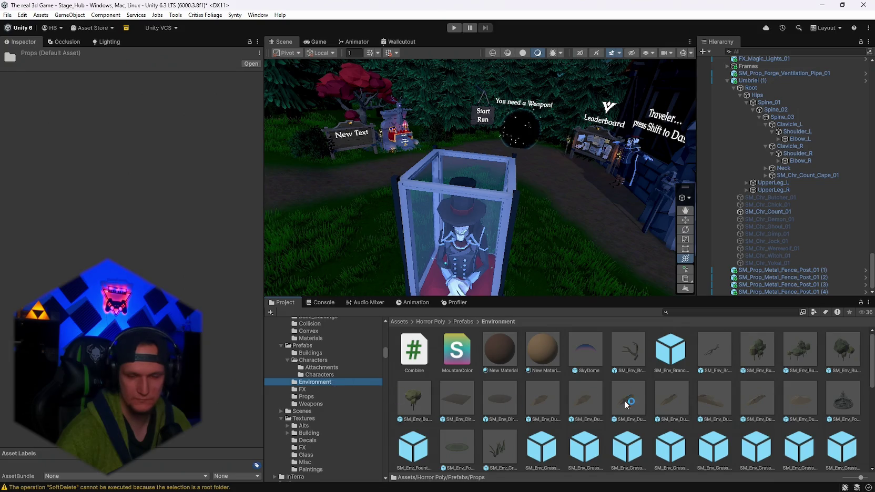
pyautogui.scroll(-5, 558, 411)
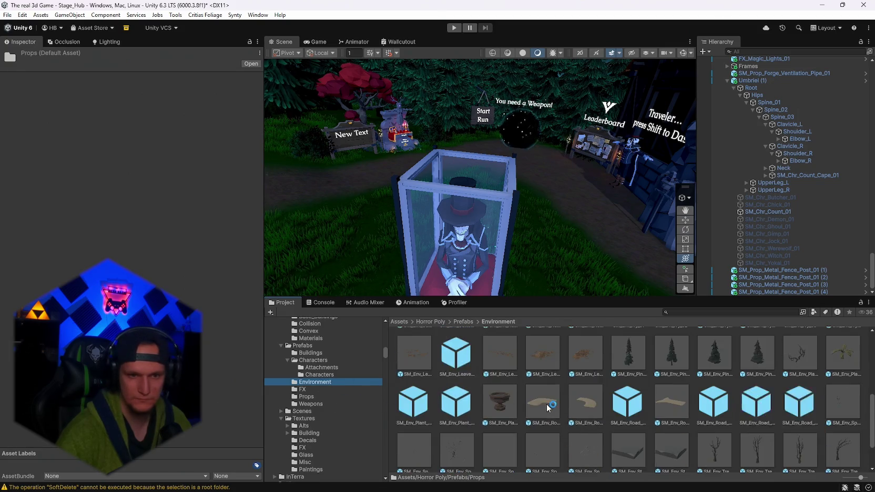
pyautogui.click(315, 353)
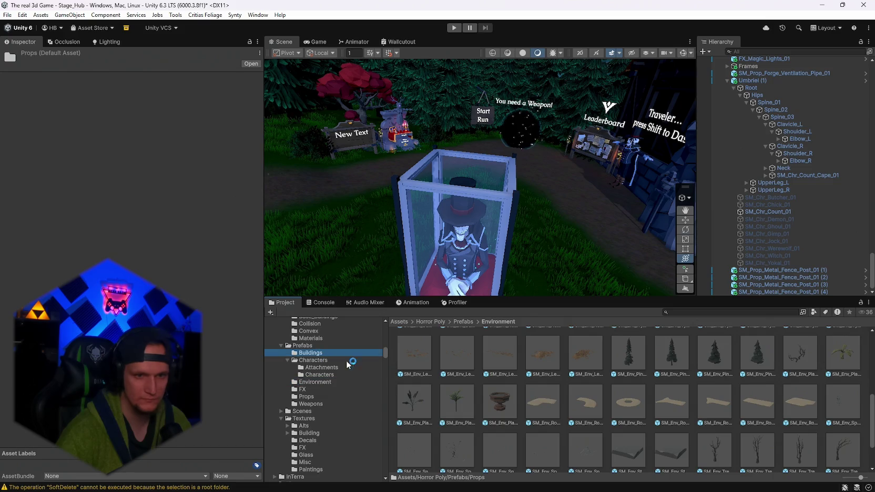
# Inspect the SM_Bld_Wall_Hole_02_Monster_02 wall prefab among the Buildings thumbnails.
pyautogui.scroll(-5, 633, 415)
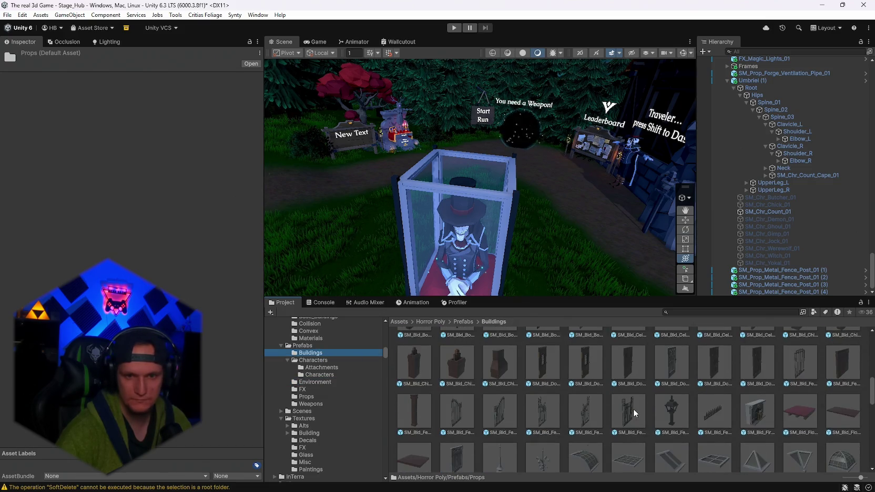
pyautogui.scroll(-5, 610, 390)
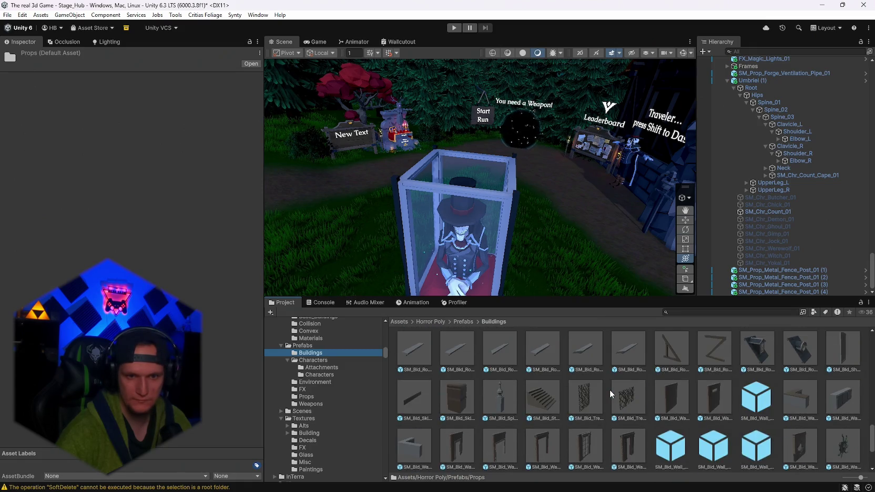
pyautogui.scroll(-3, 612, 392)
pyautogui.scroll(-3, 614, 393)
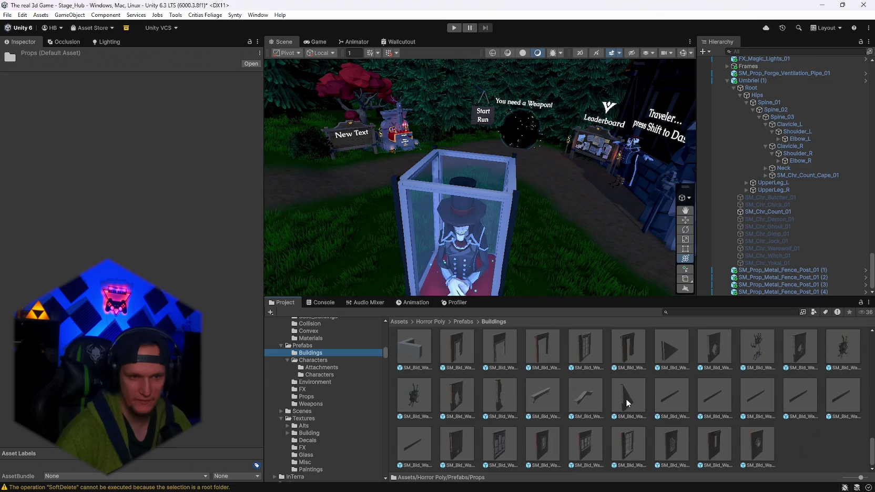
pyautogui.click(418, 398)
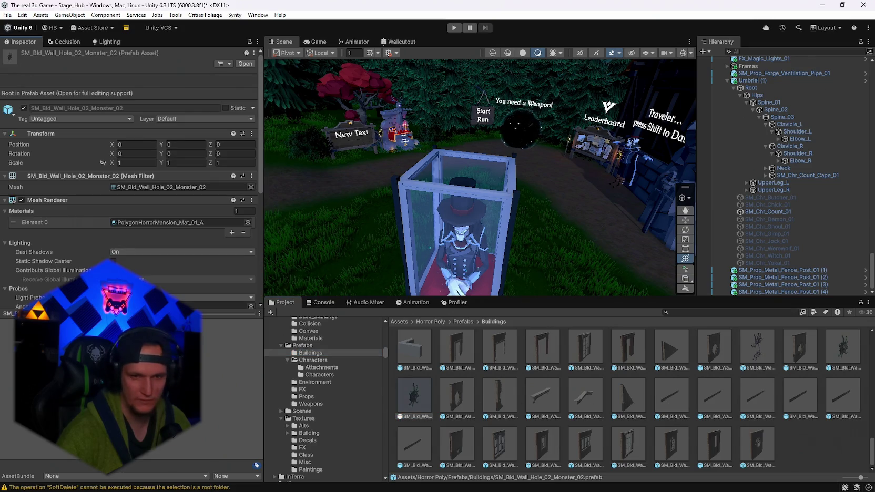
pyautogui.scroll(4, 605, 417)
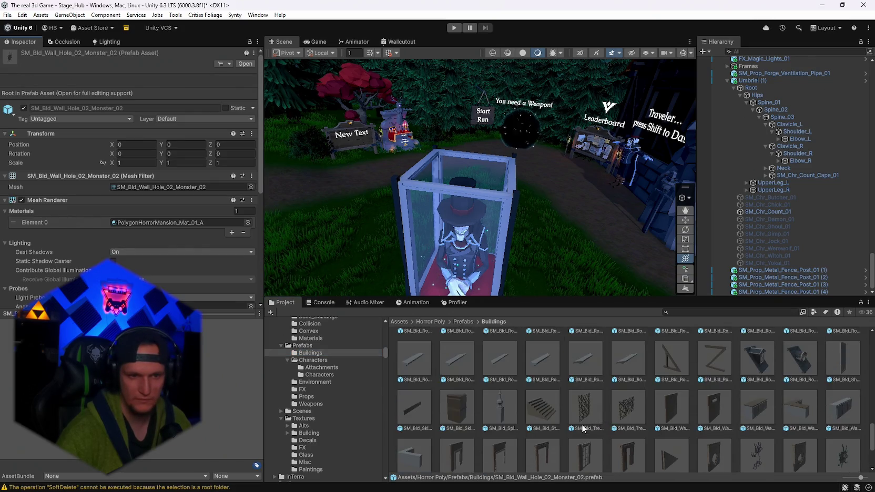
pyautogui.scroll(5, 574, 427)
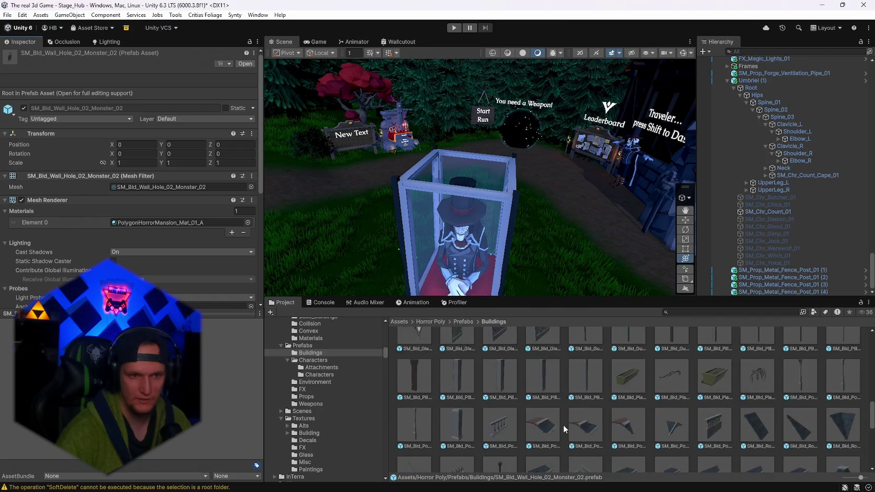
pyautogui.scroll(5, 563, 425)
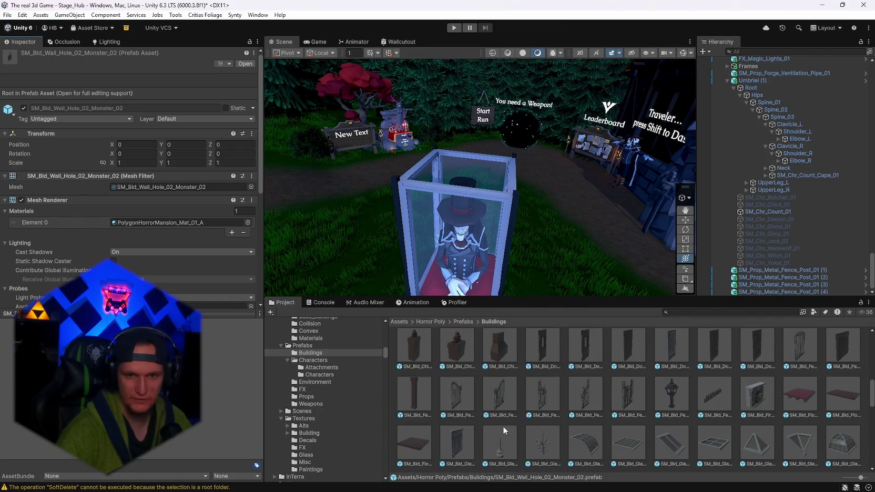
pyautogui.scroll(-1, 668, 432)
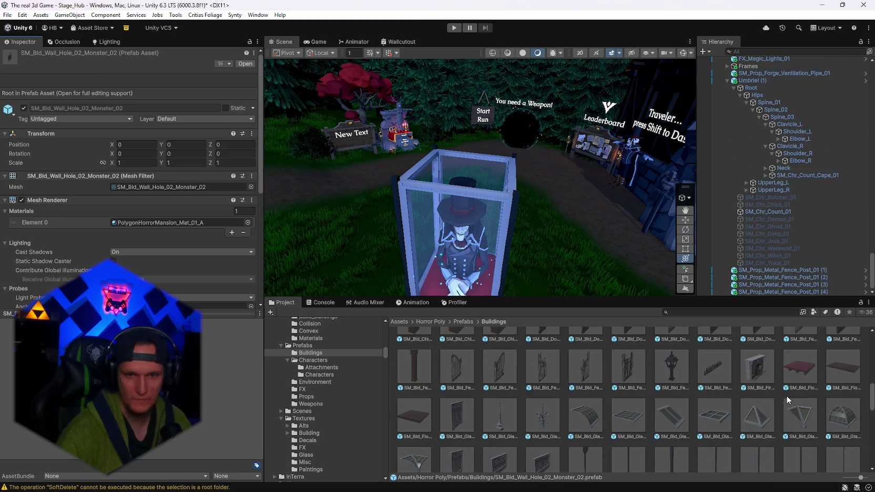
pyautogui.scroll(-1, 763, 411)
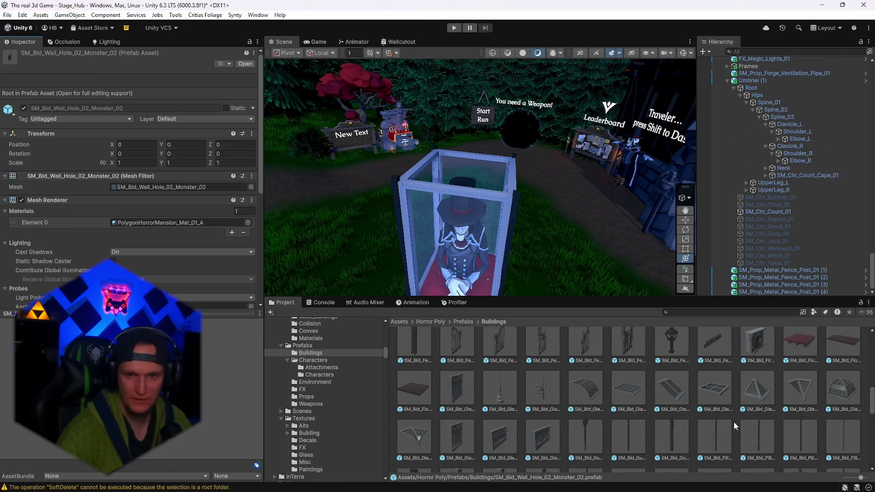
# Try SM_Bld_Glasshouse_Roof_Corner_01 on the case top, then delete it.
pyautogui.moveTo(847, 400); pyautogui.dragTo(473, 274)
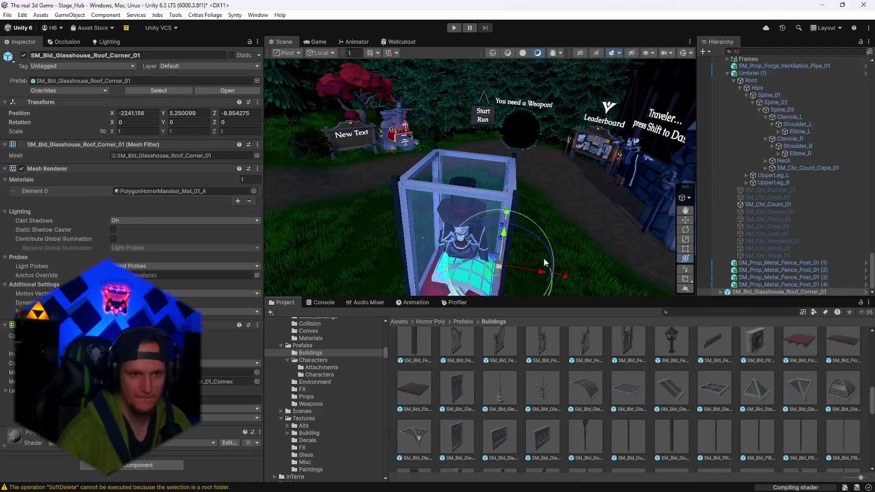
pyautogui.moveTo(543, 258)
pyautogui.mouseDown()
pyautogui.moveTo(453, 284)
pyautogui.moveTo(465, 255)
pyautogui.mouseUp()
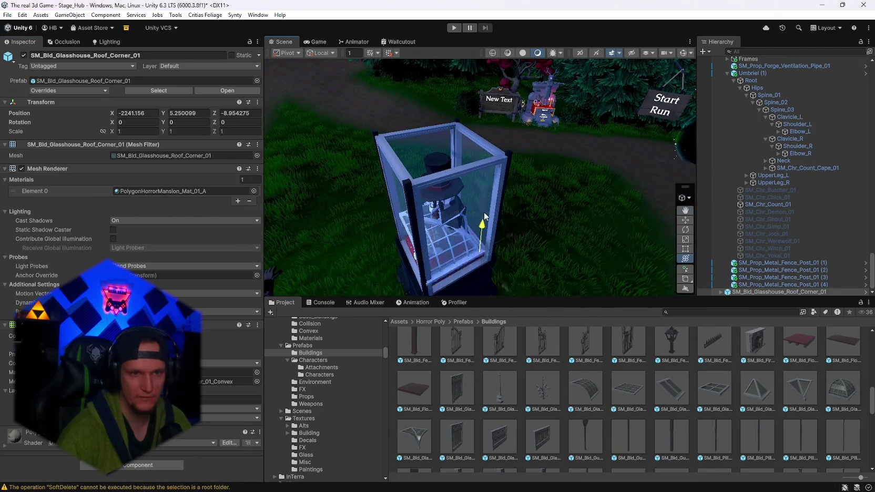
pyautogui.moveTo(474, 210)
pyautogui.mouseDown()
pyautogui.moveTo(481, 120)
pyautogui.moveTo(489, 153)
pyautogui.moveTo(472, 152)
pyautogui.moveTo(504, 163)
pyautogui.moveTo(510, 178)
pyautogui.moveTo(627, 129)
pyautogui.moveTo(623, 143)
pyautogui.mouseUp()
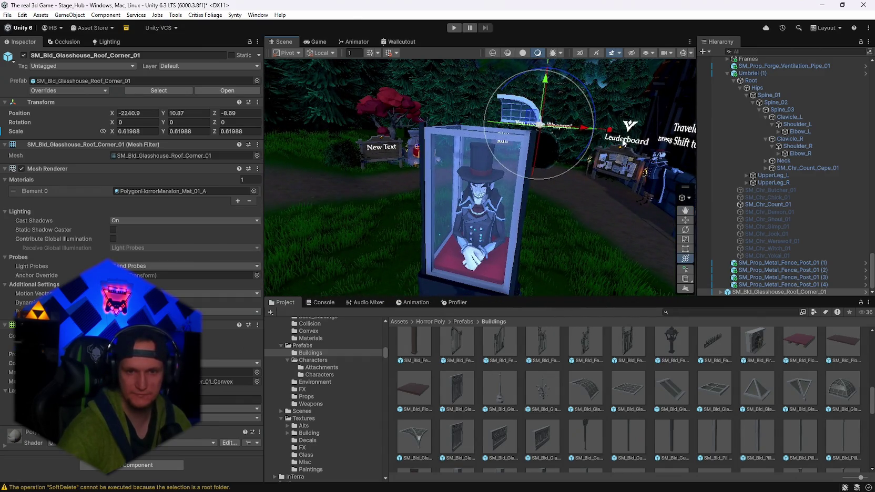
pyautogui.press('Delete')
# Position Roof_Cap_Angled_Corner_01, scaled to 1.37216, in line on the case top corner.
pyautogui.moveTo(675, 257)
pyautogui.mouseDown()
pyautogui.moveTo(752, 400)
pyautogui.moveTo(504, 270)
pyautogui.moveTo(479, 287)
pyautogui.moveTo(492, 263)
pyautogui.moveTo(492, 184)
pyautogui.moveTo(472, 192)
pyautogui.moveTo(471, 206)
pyautogui.moveTo(459, 198)
pyautogui.moveTo(461, 211)
pyautogui.mouseUp()
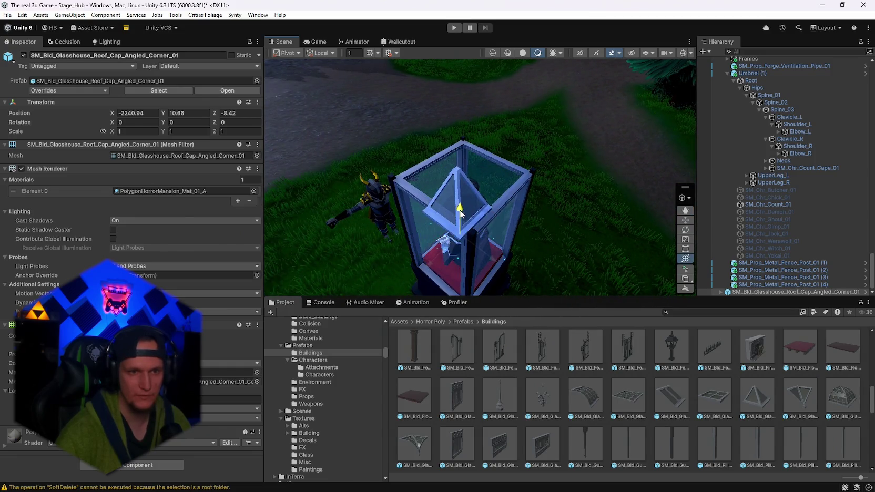
pyautogui.moveTo(471, 250)
pyautogui.mouseDown()
pyautogui.moveTo(470, 210)
pyautogui.moveTo(472, 239)
pyautogui.moveTo(504, 238)
pyautogui.moveTo(616, 227)
pyautogui.moveTo(634, 199)
pyautogui.moveTo(560, 205)
pyautogui.moveTo(567, 217)
pyautogui.moveTo(426, 248)
pyautogui.moveTo(390, 269)
pyautogui.moveTo(416, 243)
pyautogui.moveTo(444, 241)
pyautogui.moveTo(421, 215)
pyautogui.moveTo(463, 248)
pyautogui.moveTo(469, 283)
pyautogui.moveTo(452, 274)
pyautogui.mouseUp()
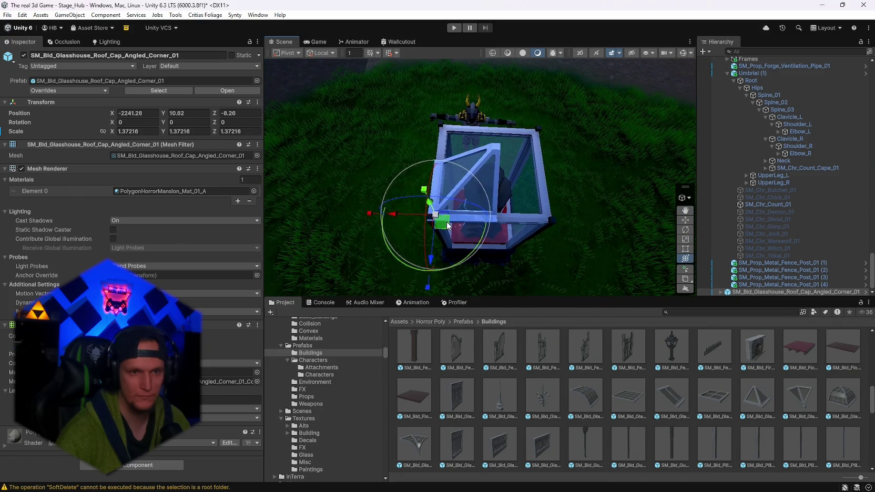
pyautogui.moveTo(448, 226); pyautogui.dragTo(513, 217)
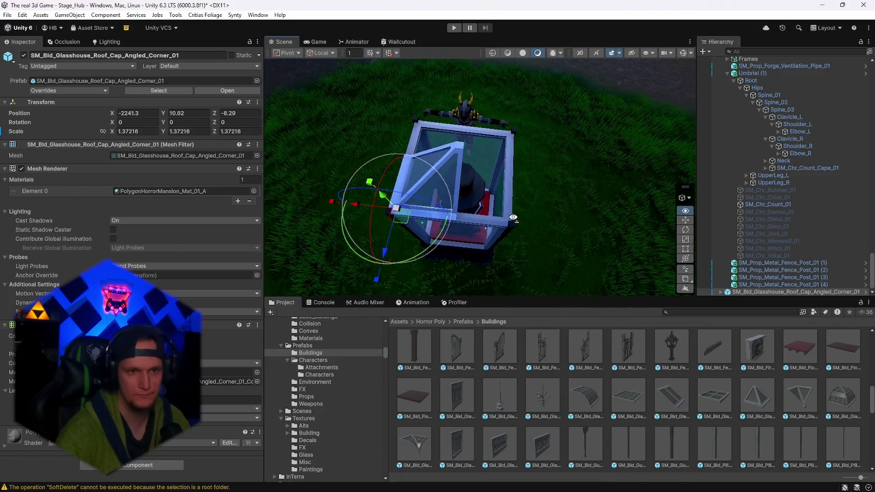
# Duplicate the roof cap, rotate the copy 90° on Y, and place it opposite.
pyautogui.hotkey('ctrl', 'd')
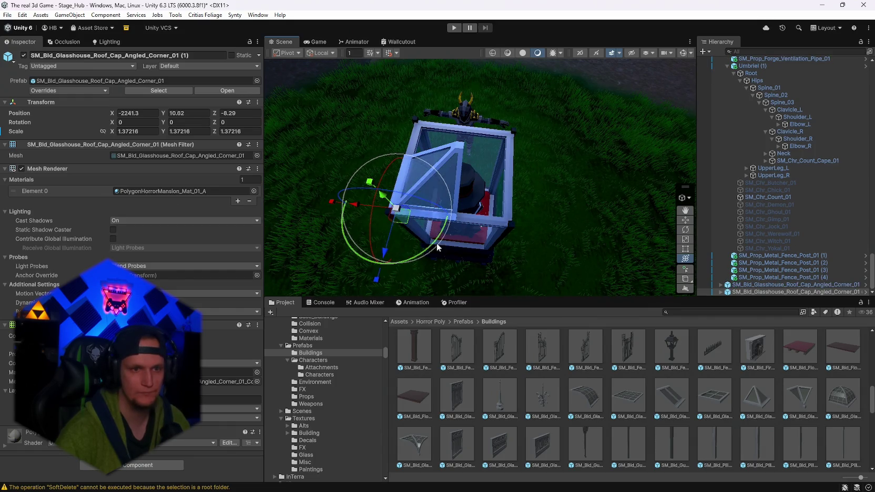
pyautogui.click(188, 122)
pyautogui.write('90')
pyautogui.press('Return')
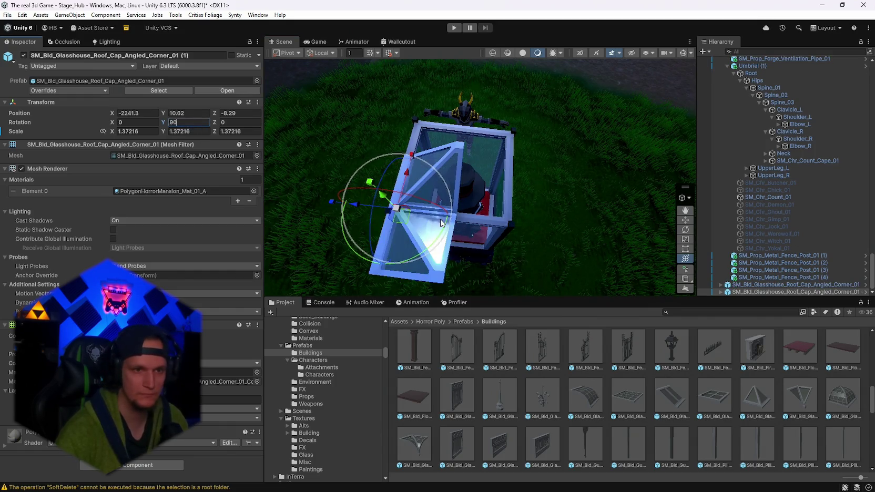
pyautogui.moveTo(396, 209); pyautogui.dragTo(428, 130)
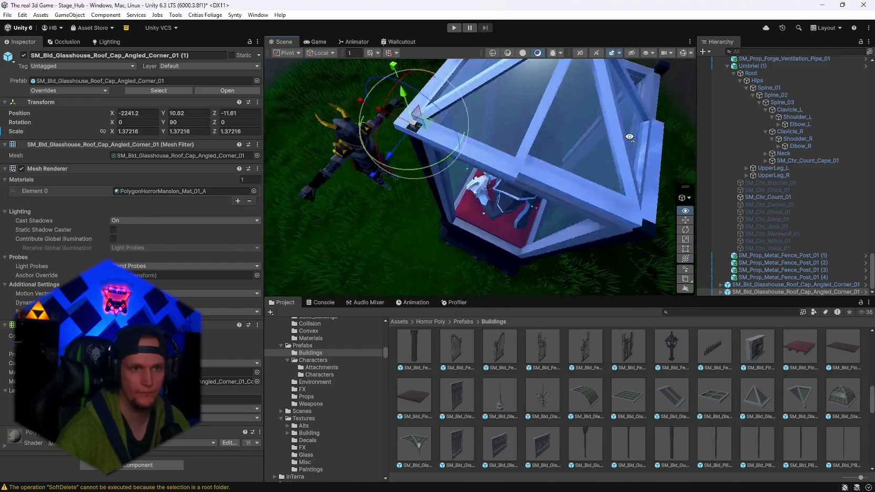
pyautogui.moveTo(427, 237); pyautogui.dragTo(444, 243)
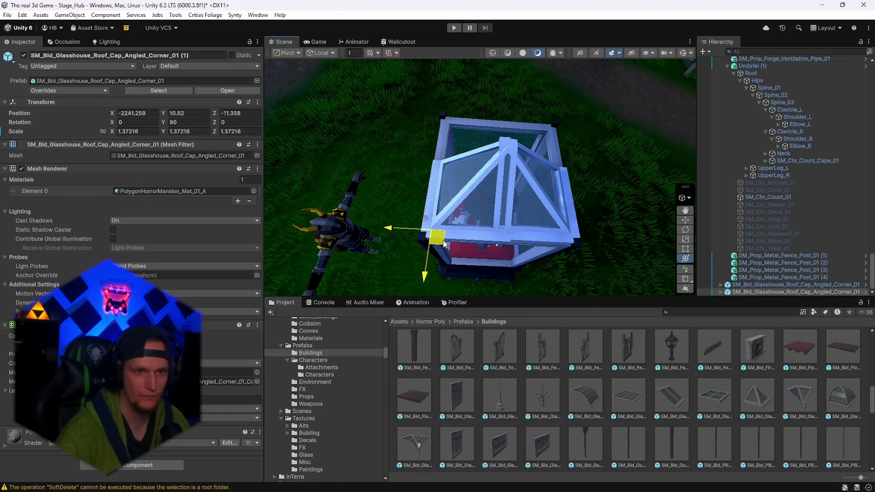
pyautogui.moveTo(387, 227); pyautogui.dragTo(366, 227)
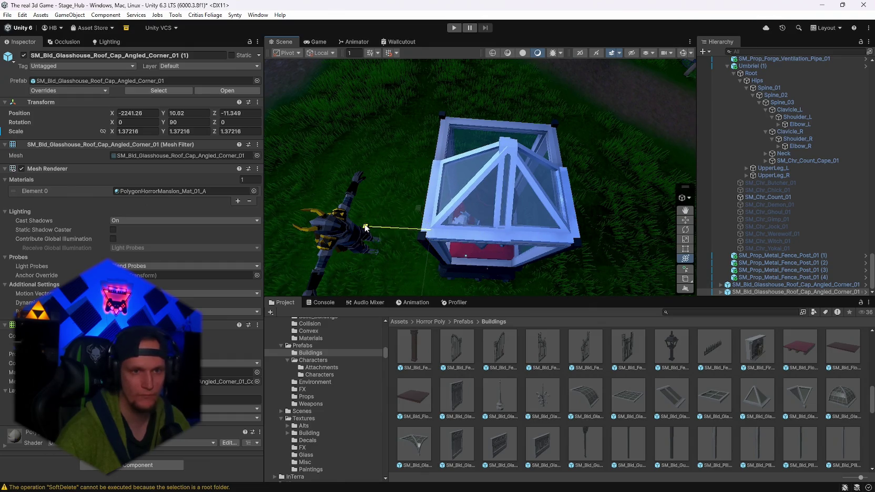
# Shorten the original cap's depth and group both caps under a new empty parent.
pyautogui.click(482, 229)
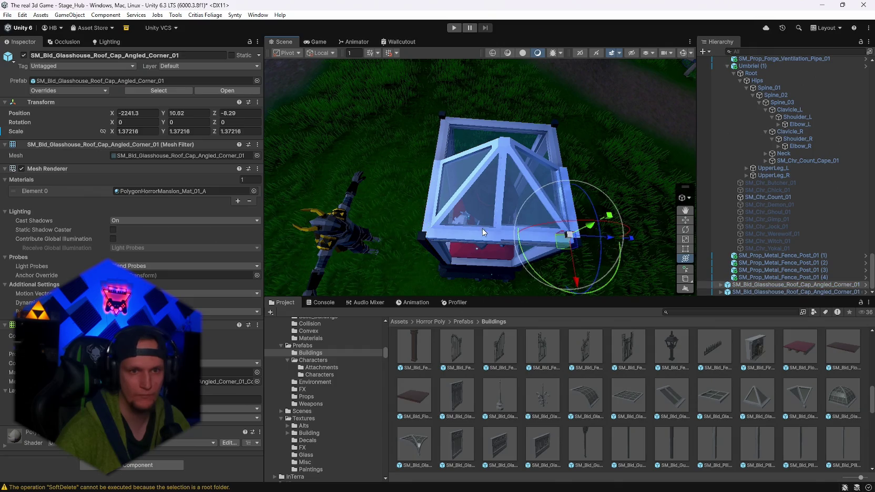
pyautogui.moveTo(626, 243); pyautogui.dragTo(579, 238)
pyautogui.moveTo(622, 202)
pyautogui.mouseDown()
pyautogui.moveTo(413, 249)
pyautogui.moveTo(366, 240)
pyautogui.moveTo(758, 284)
pyautogui.mouseUp()
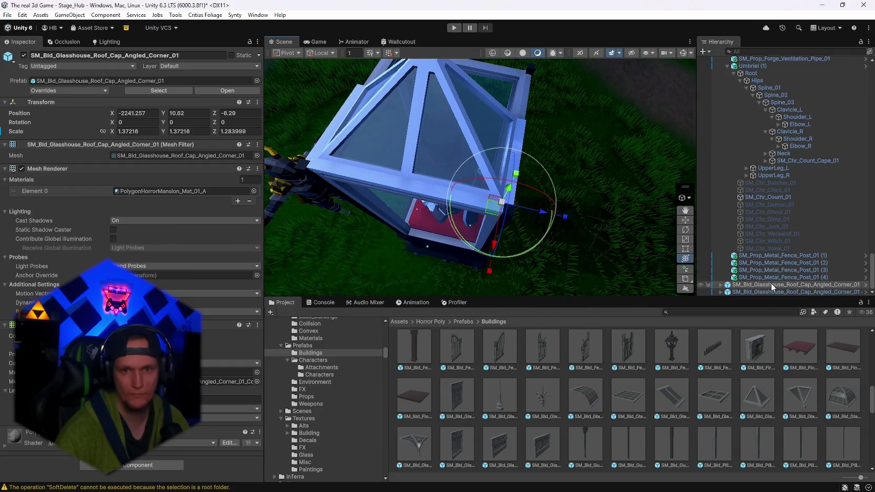
pyautogui.keyDown('ctrl'); pyautogui.click(771, 291); pyautogui.keyUp('ctrl')
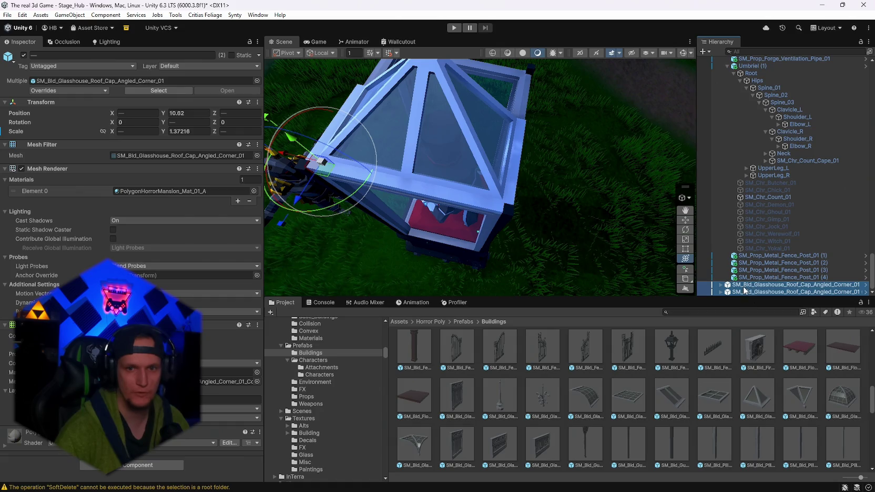
pyautogui.rightClick(744, 290)
pyautogui.click(752, 212)
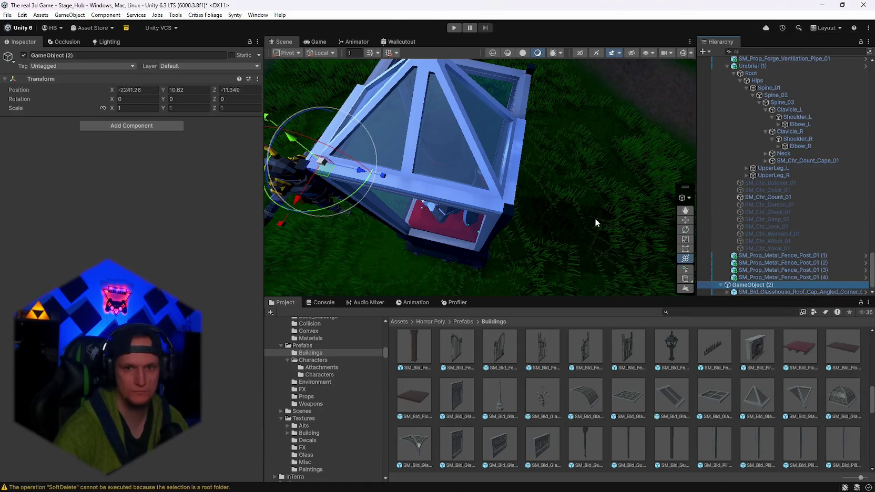
pyautogui.moveTo(595, 218)
pyautogui.mouseDown()
pyautogui.moveTo(743, 67)
pyautogui.moveTo(765, 70)
pyautogui.moveTo(642, 126)
pyautogui.moveTo(574, 185)
pyautogui.moveTo(604, 245)
pyautogui.mouseUp()
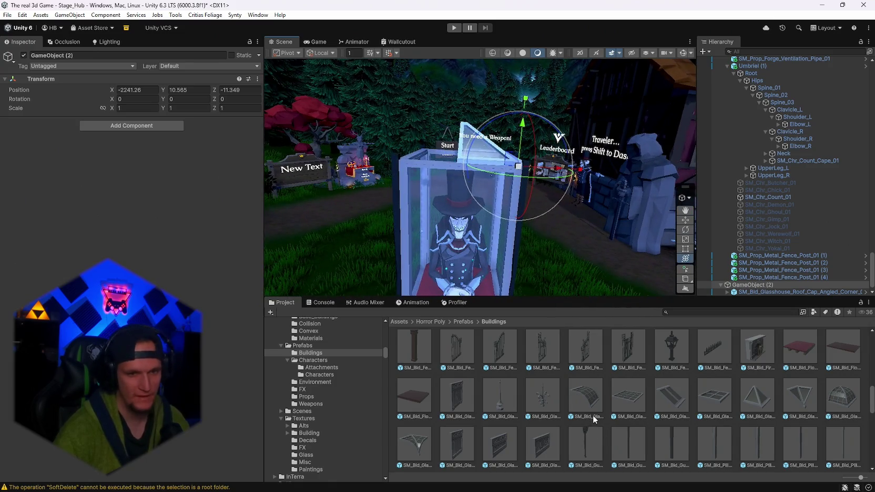
pyautogui.scroll(2, 591, 417)
# Pick the SM_Bld_Fence_Top_Spikes_01 prefab and delete the GameObject (2) roof group.
pyautogui.click(709, 411)
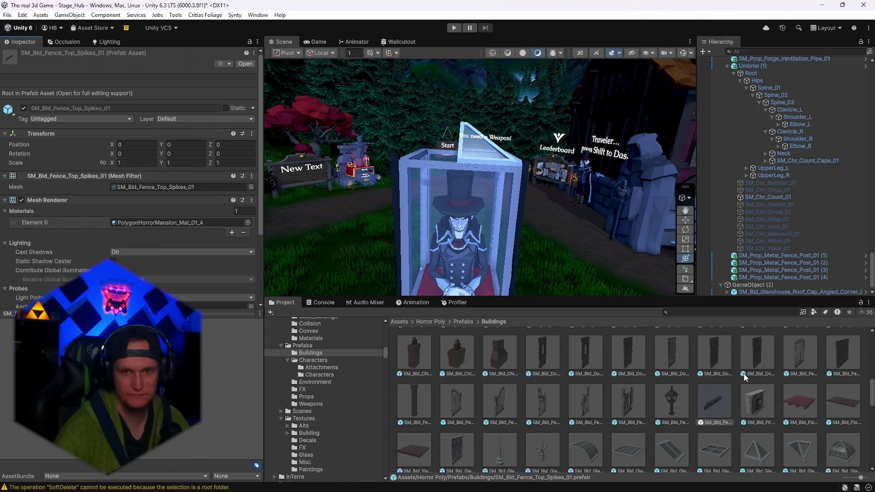
pyautogui.scroll(-1, 752, 286)
pyautogui.click(744, 279)
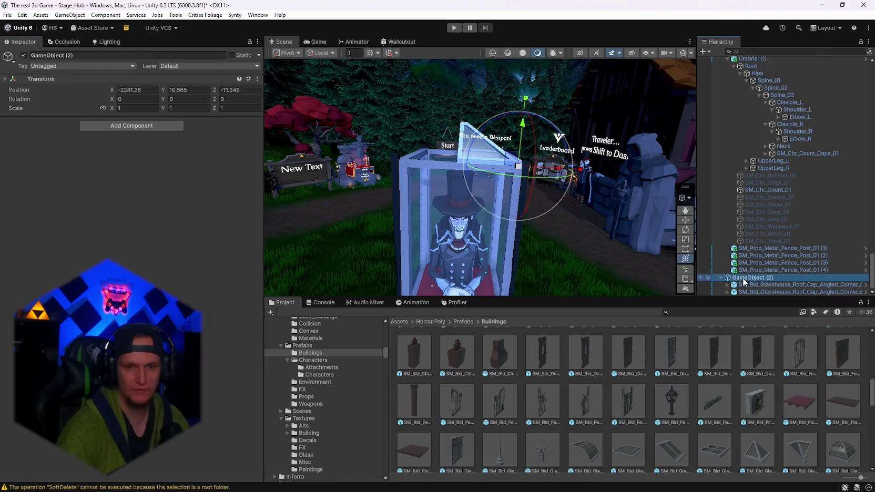
pyautogui.press('Delete')
# Place the spiked fence topper along the case's top edge, scaled to 1.360282.
pyautogui.moveTo(481, 179); pyautogui.dragTo(481, 209)
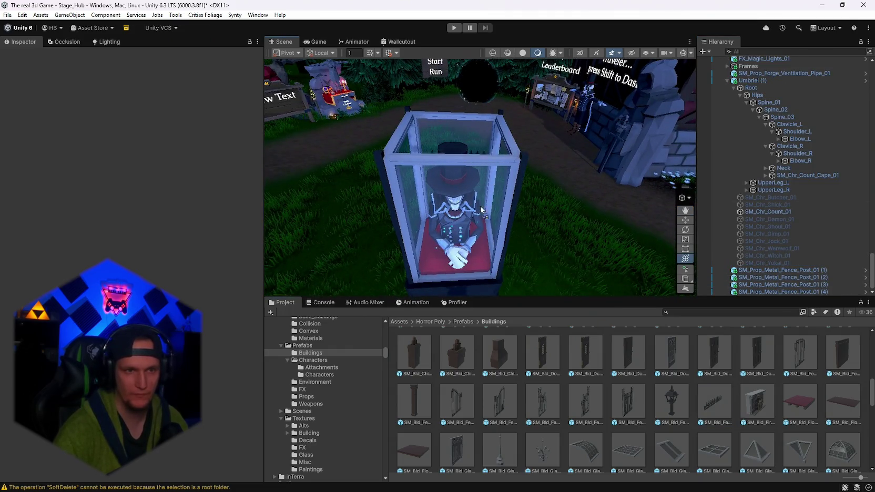
pyautogui.moveTo(488, 251)
pyautogui.mouseDown()
pyautogui.moveTo(488, 259)
pyautogui.moveTo(492, 158)
pyautogui.moveTo(521, 160)
pyautogui.moveTo(449, 264)
pyautogui.moveTo(499, 258)
pyautogui.mouseUp()
pyautogui.moveTo(462, 233)
pyautogui.mouseDown()
pyautogui.moveTo(529, 245)
pyautogui.moveTo(520, 230)
pyautogui.mouseUp()
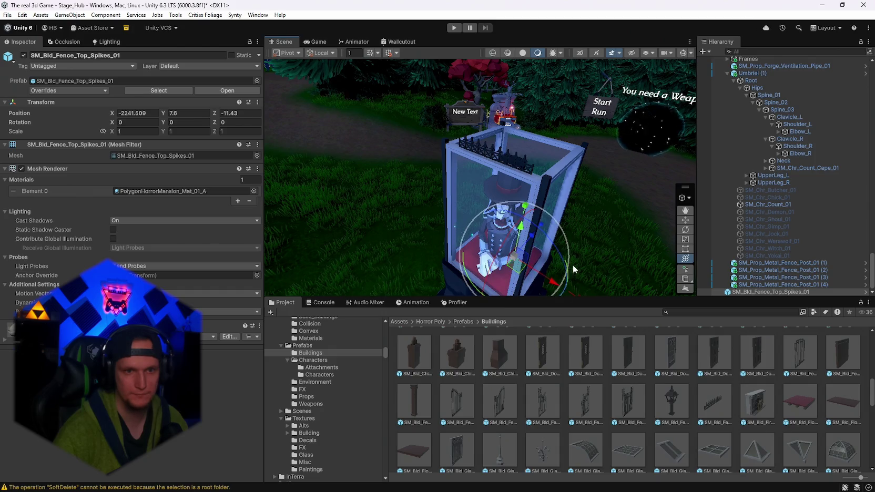
pyautogui.moveTo(574, 269); pyautogui.dragTo(581, 281)
pyautogui.moveTo(507, 242)
pyautogui.mouseDown()
pyautogui.moveTo(517, 241)
pyautogui.moveTo(509, 216)
pyautogui.moveTo(543, 277)
pyautogui.moveTo(506, 244)
pyautogui.moveTo(513, 239)
pyautogui.moveTo(537, 263)
pyautogui.moveTo(547, 288)
pyautogui.moveTo(473, 153)
pyautogui.moveTo(181, 233)
pyautogui.moveTo(156, 230)
pyautogui.moveTo(161, 257)
pyautogui.mouseUp()
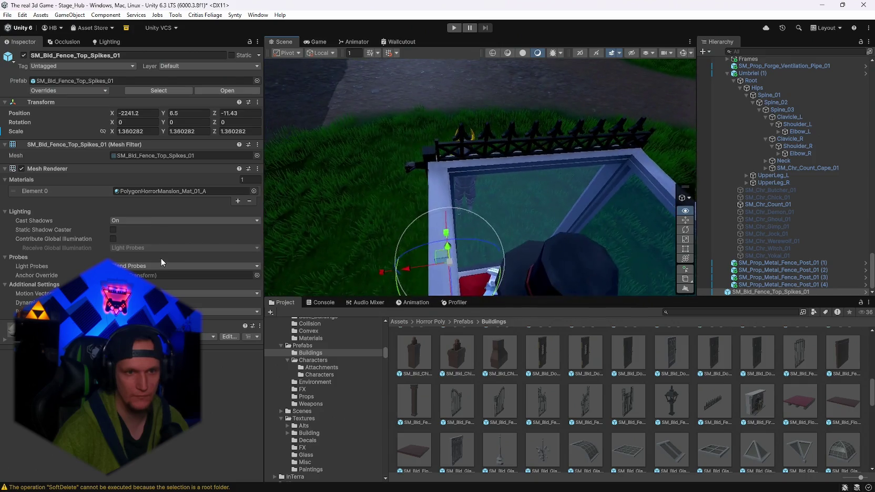
pyautogui.moveTo(407, 272)
pyautogui.mouseDown()
pyautogui.moveTo(411, 202)
pyautogui.moveTo(241, 208)
pyautogui.mouseUp()
pyautogui.moveTo(433, 225); pyautogui.dragTo(470, 213)
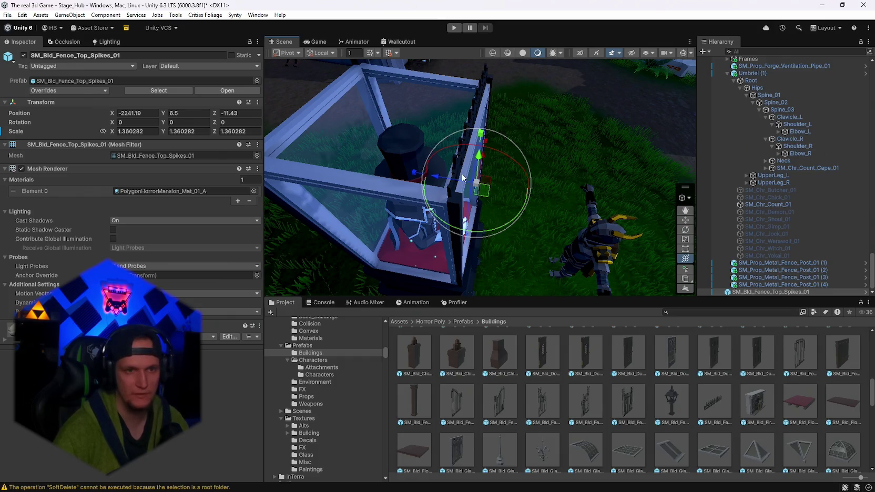
# Nudge SM_Prop_Metal_Fence_Post_01 (2) slightly along Z to sit snug at the case corner.
pyautogui.click(465, 208)
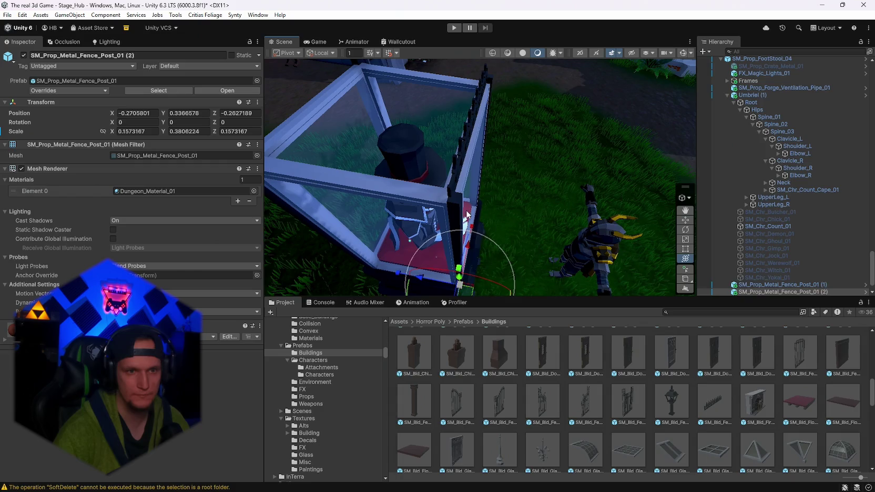
pyautogui.moveTo(494, 256); pyautogui.dragTo(425, 267)
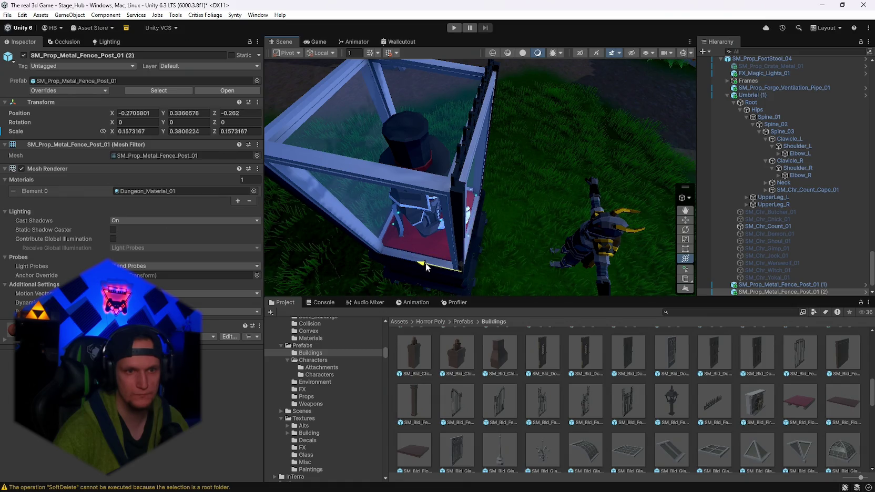
pyautogui.moveTo(425, 267)
pyautogui.mouseDown()
pyautogui.moveTo(365, 59)
pyautogui.moveTo(348, 42)
pyautogui.moveTo(344, 112)
pyautogui.moveTo(548, 224)
pyautogui.moveTo(521, 203)
pyautogui.moveTo(421, 224)
pyautogui.moveTo(342, 100)
pyautogui.moveTo(476, 223)
pyautogui.moveTo(575, 79)
pyautogui.mouseUp()
pyautogui.click(480, 226)
pyautogui.scroll(5, 657, 433)
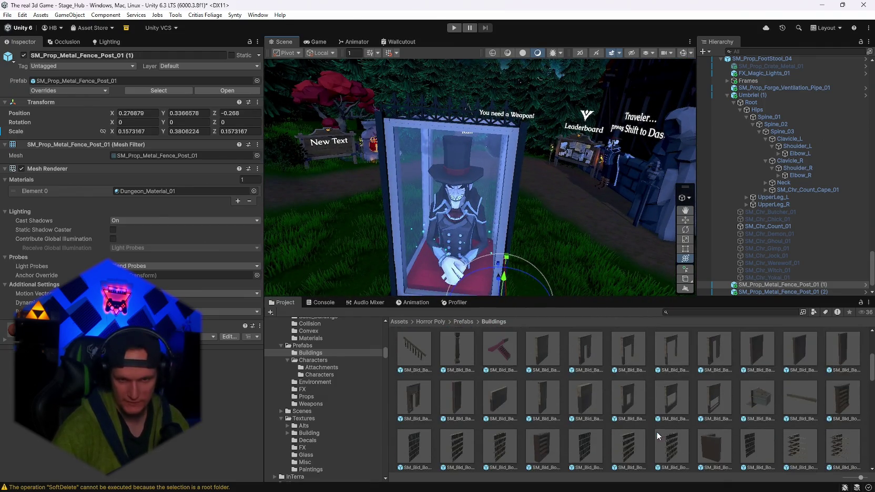
pyautogui.click(714, 456)
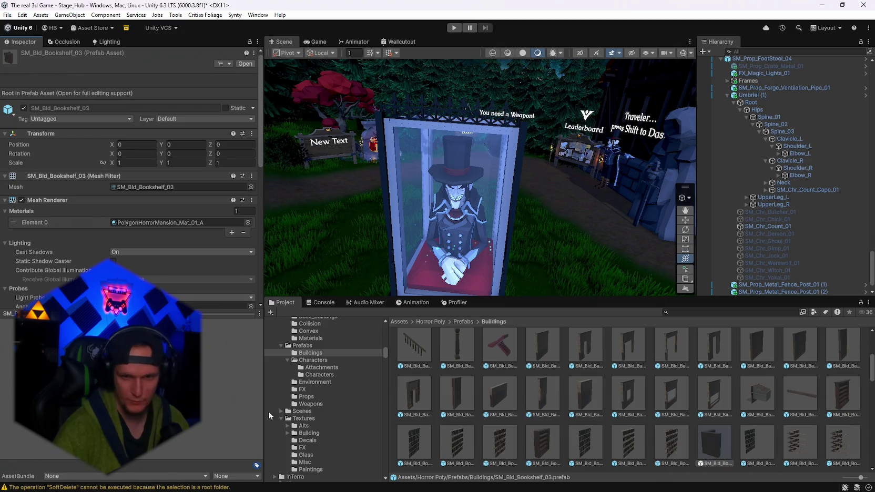
pyautogui.scroll(3, 679, 431)
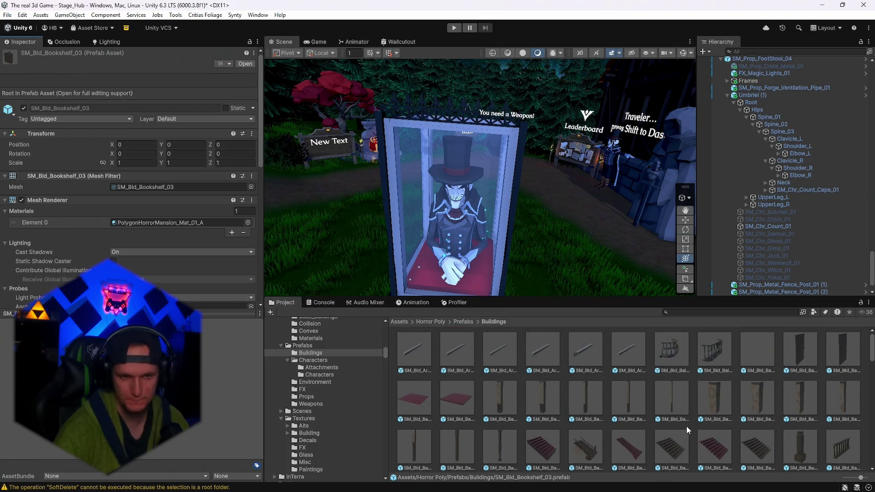
pyautogui.scroll(2, 686, 428)
pyautogui.scroll(-10, 693, 426)
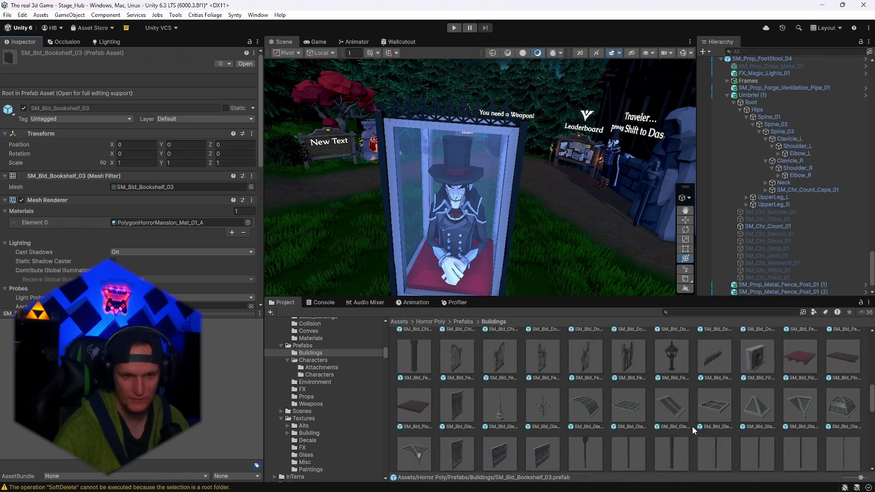
pyautogui.scroll(3, 692, 426)
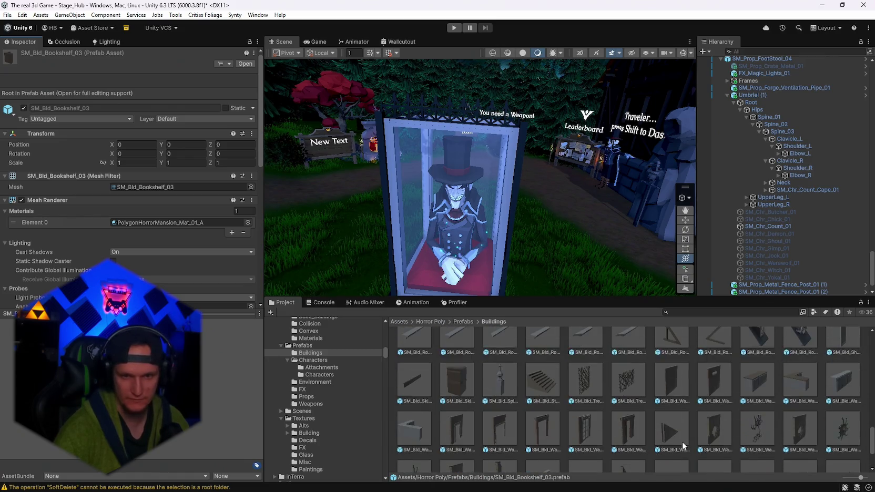
# Drop the SM_Chr_Count_Hat_01 top hat into the scene above the display case, scaled to 10.464.
pyautogui.click(316, 369)
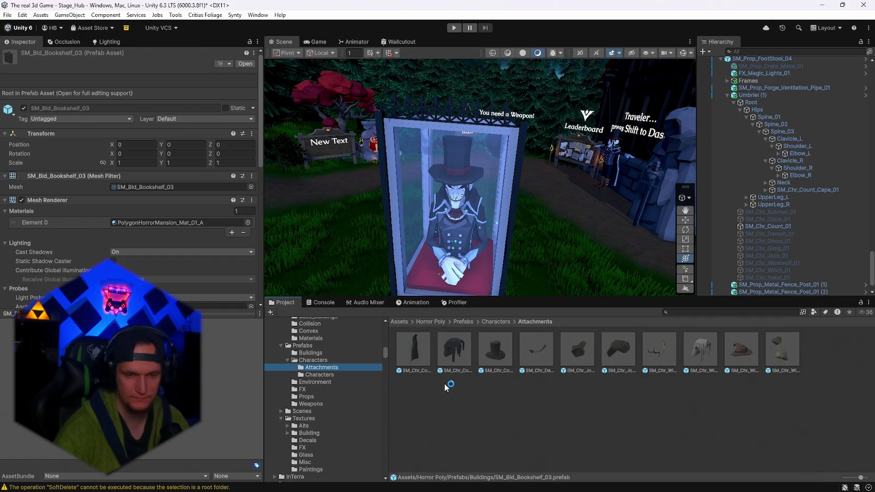
pyautogui.moveTo(585, 217); pyautogui.dragTo(521, 295)
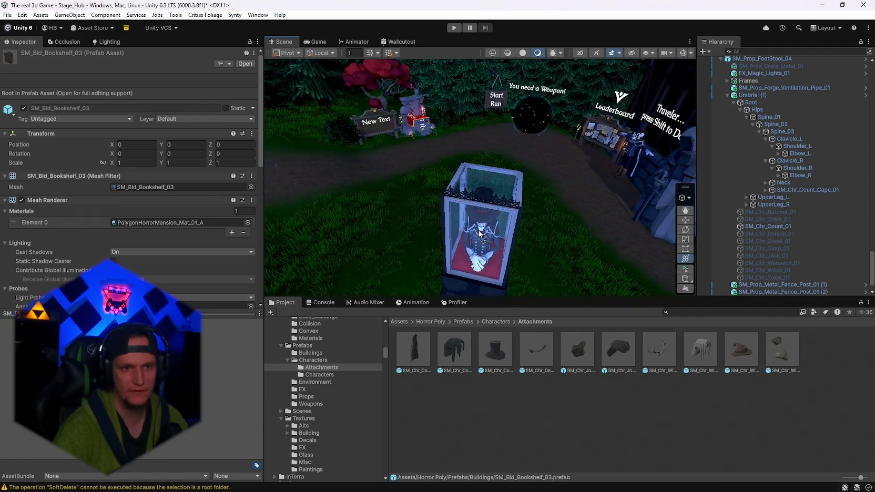
pyautogui.moveTo(479, 234); pyautogui.dragTo(488, 243)
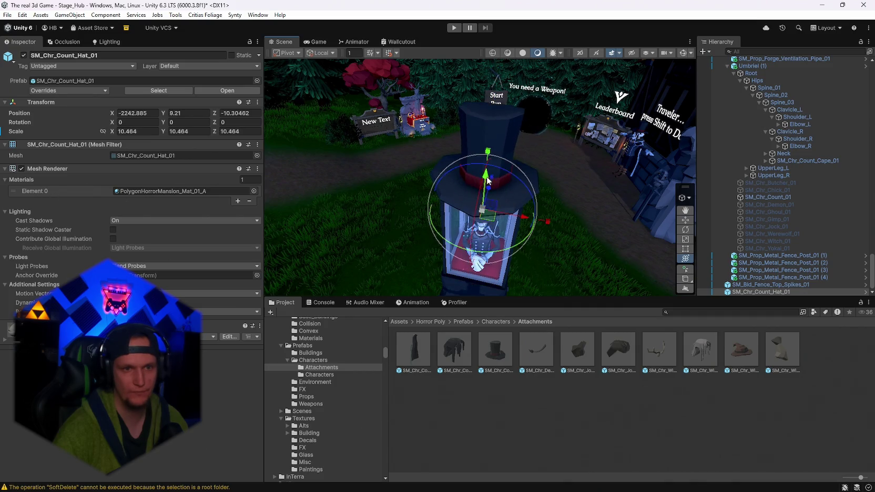
pyautogui.moveTo(487, 180)
pyautogui.mouseDown()
pyautogui.moveTo(608, 124)
pyautogui.moveTo(658, 181)
pyautogui.mouseUp()
pyautogui.scroll(5, 615, 134)
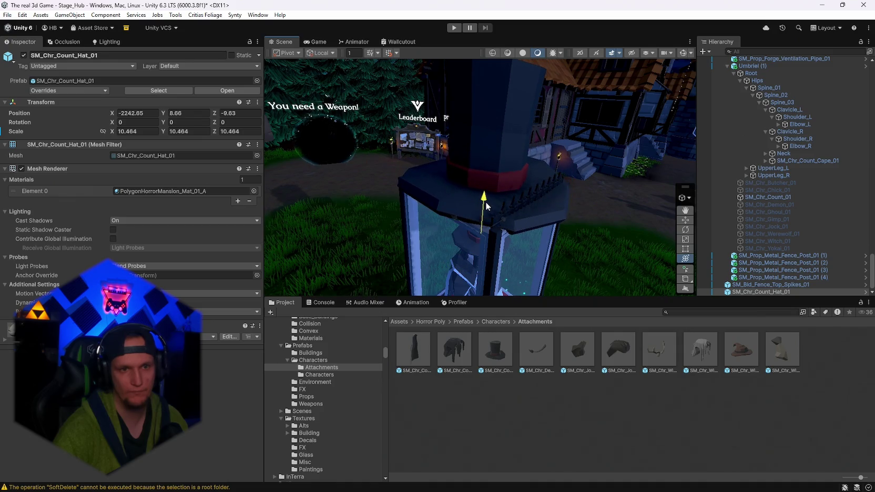
pyautogui.scroll(-5, 486, 206)
pyautogui.moveTo(486, 206); pyautogui.dragTo(487, 197)
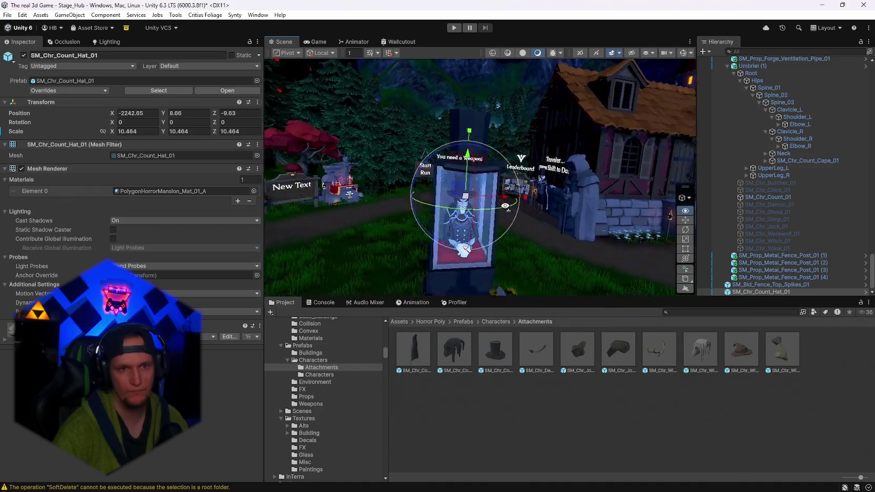
pyautogui.scroll(5, 477, 177)
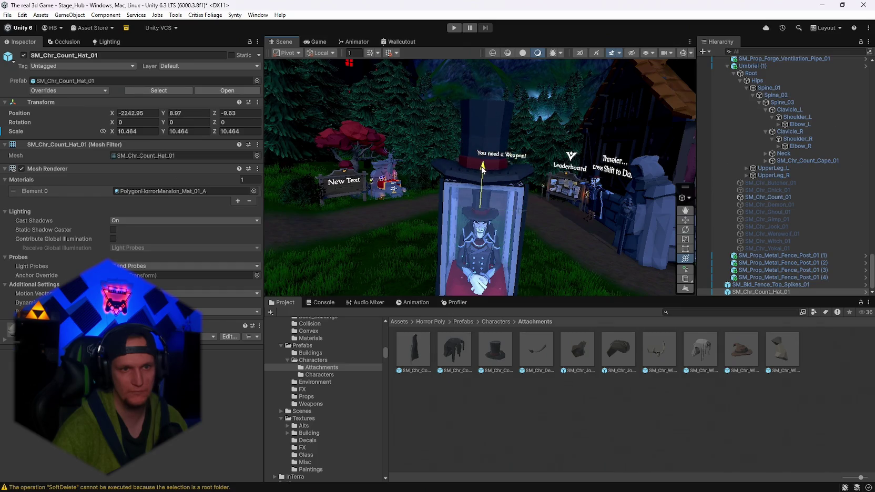
pyautogui.moveTo(572, 212); pyautogui.dragTo(528, 189)
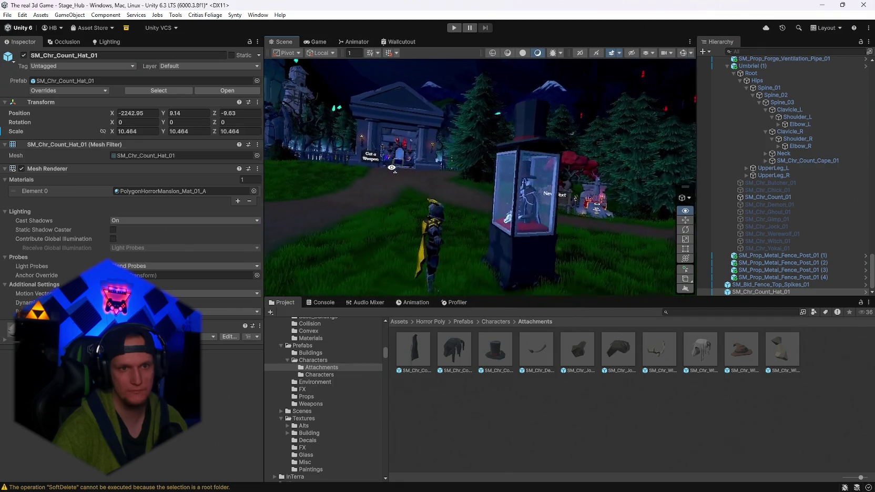
pyautogui.moveTo(452, 170)
pyautogui.mouseDown()
pyautogui.moveTo(570, 187)
pyautogui.moveTo(660, 157)
pyautogui.mouseUp()
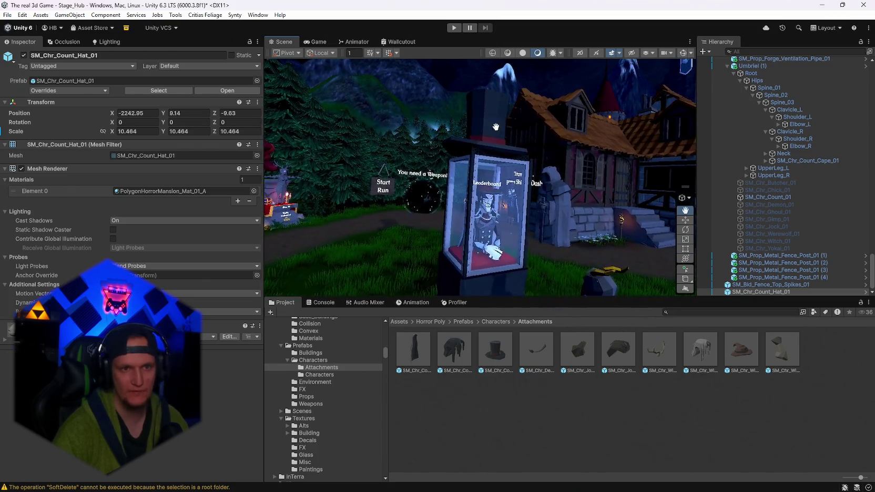
pyautogui.click(770, 285)
pyautogui.click(761, 292)
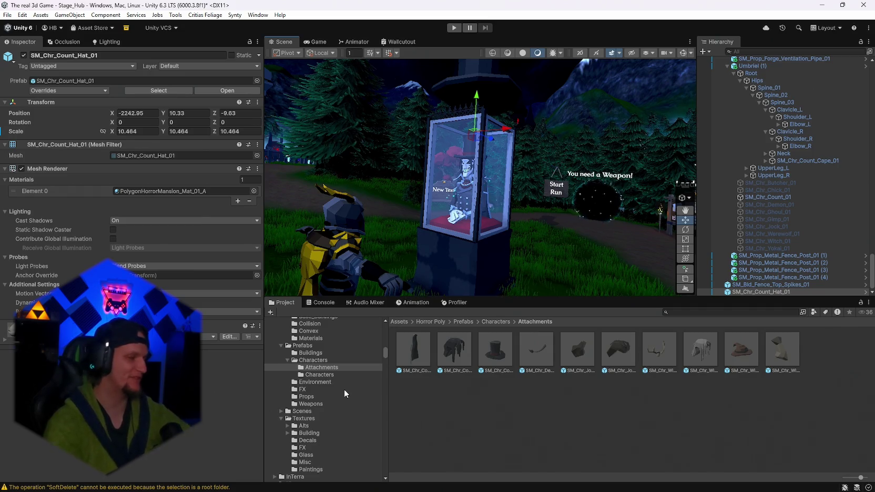
# Browse from the Characters and Environment prefab folders to the Props folder.
pyautogui.click(319, 376)
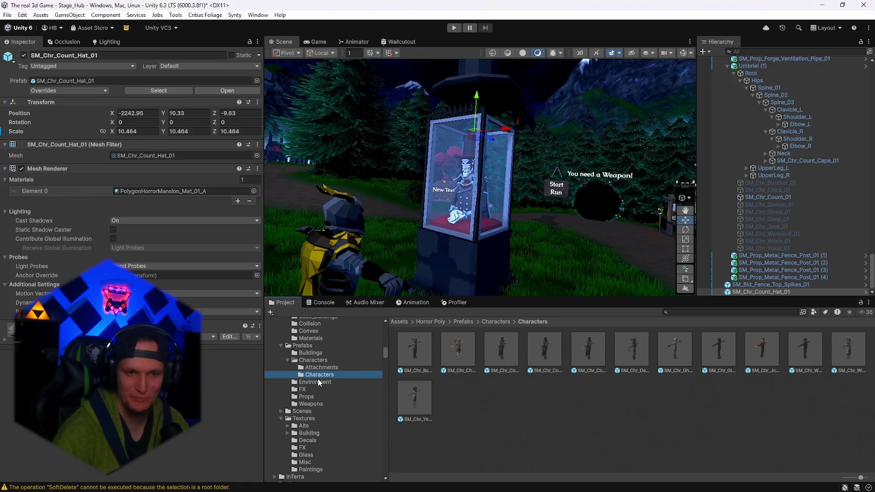
pyautogui.click(316, 382)
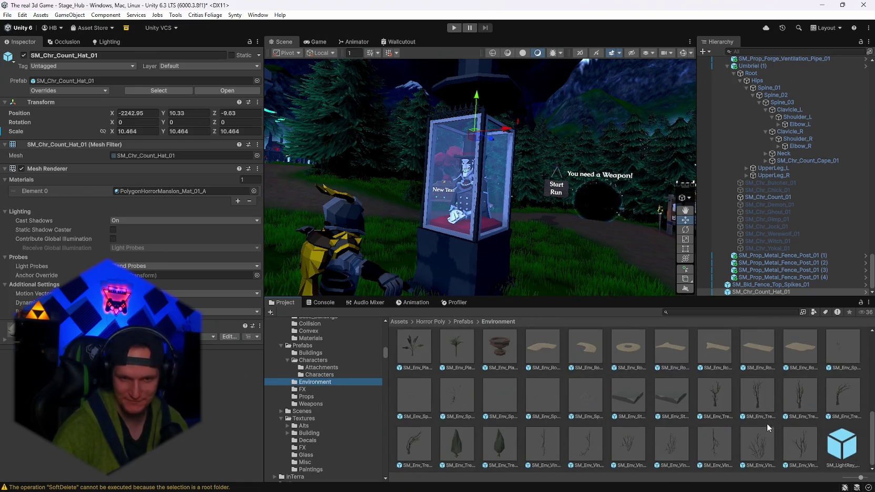
pyautogui.scroll(3, 559, 384)
pyautogui.scroll(5, 559, 383)
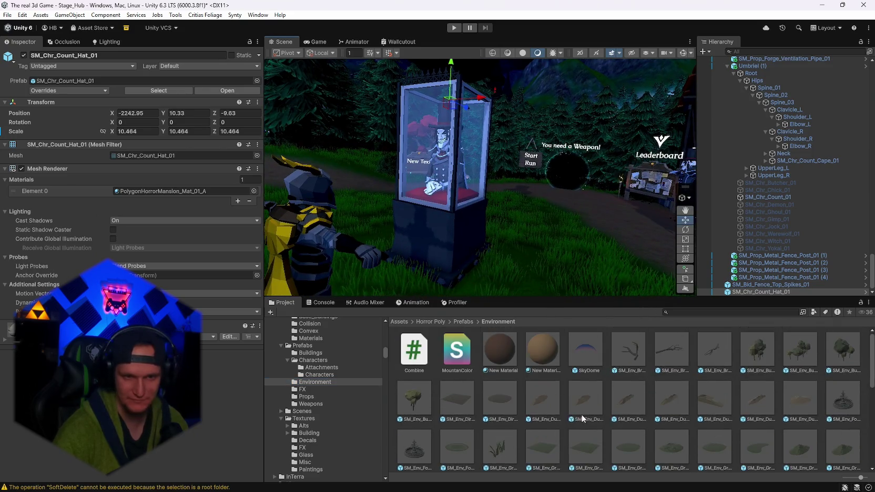
pyautogui.click(316, 396)
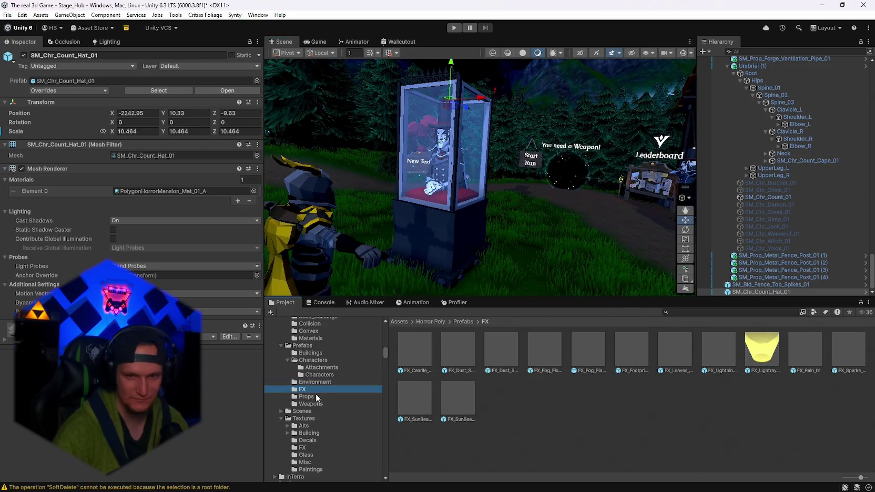
pyautogui.scroll(-5, 599, 403)
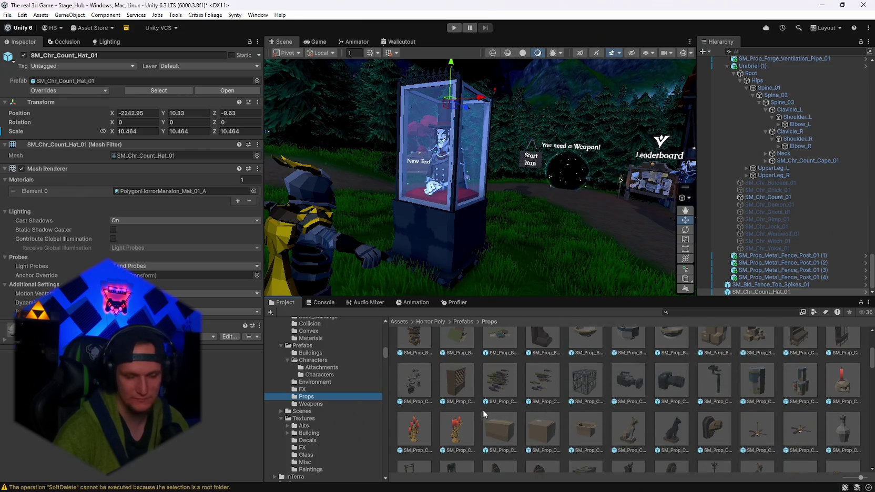
# Preview the SM_Prop_Cabinet_02_Insert_01 and SM_Prop_Dresser_Mirror_01 prefabs, then move the view toward the kiosk base.
pyautogui.click(418, 384)
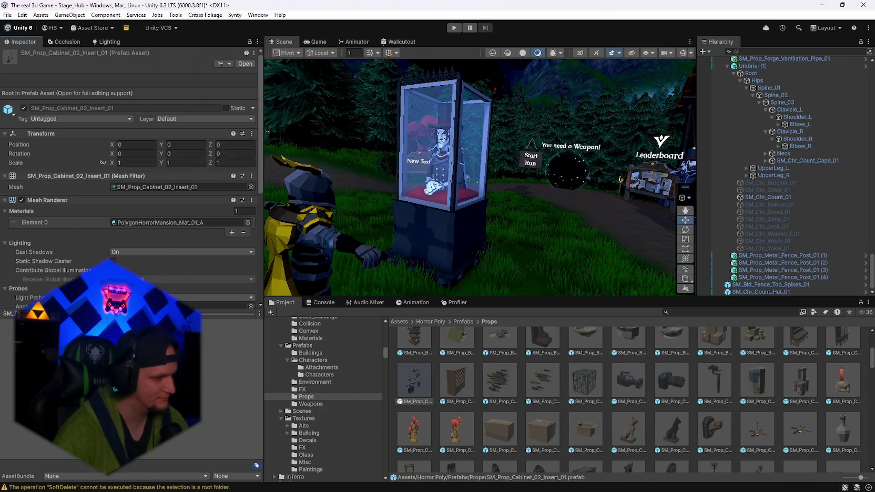
pyautogui.scroll(-5, 482, 417)
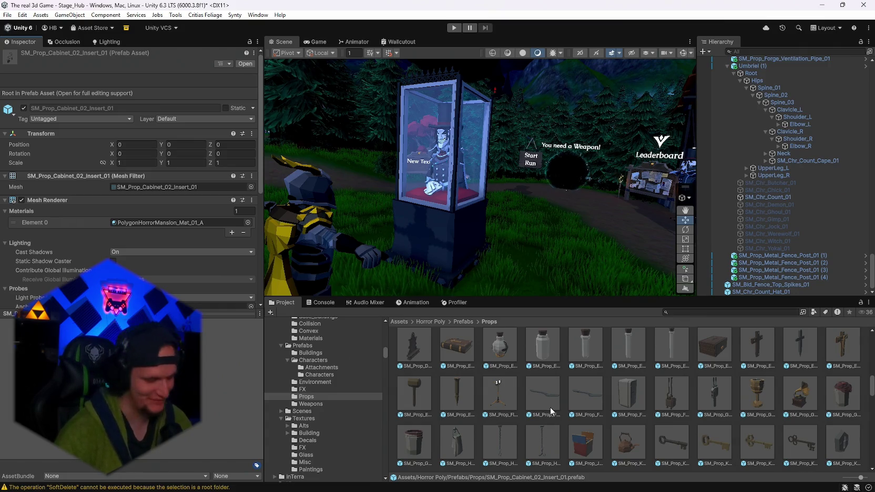
pyautogui.scroll(1, 538, 399)
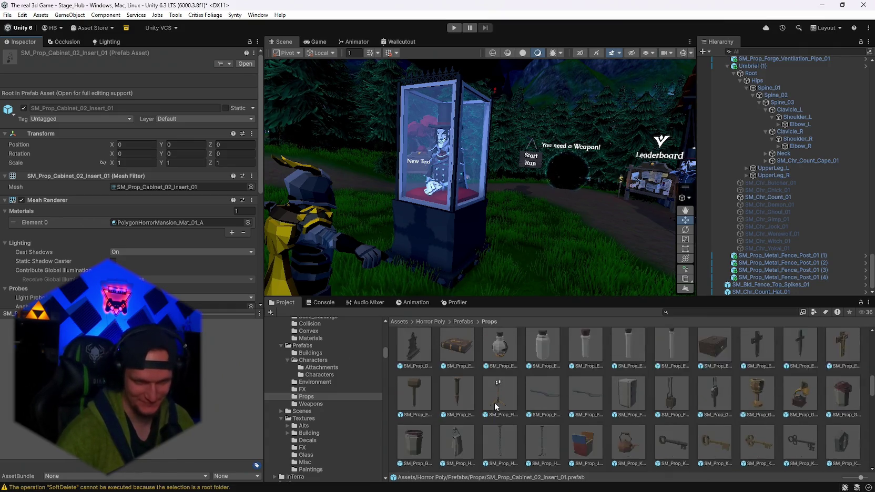
pyautogui.click(414, 374)
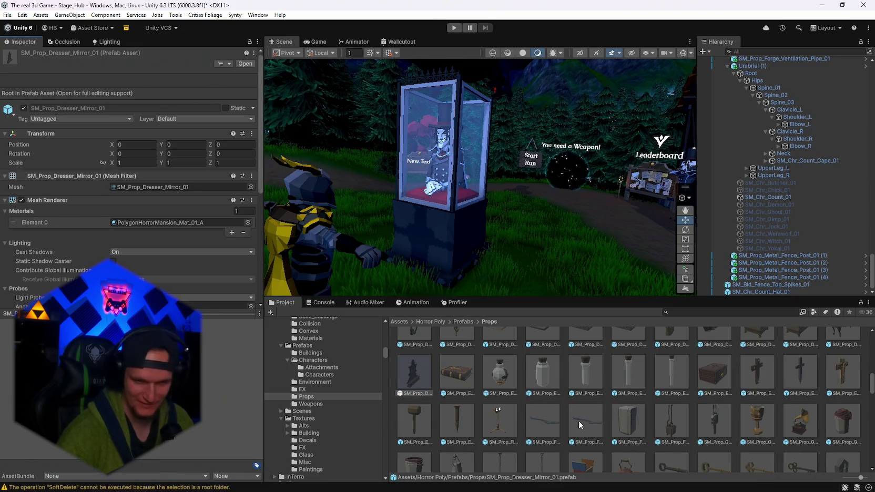
pyautogui.scroll(-1, 579, 421)
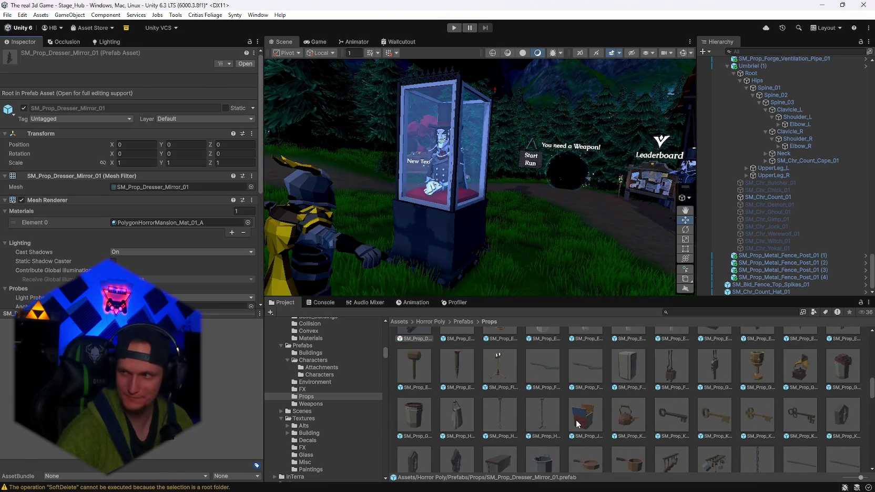
pyautogui.scroll(-1, 601, 422)
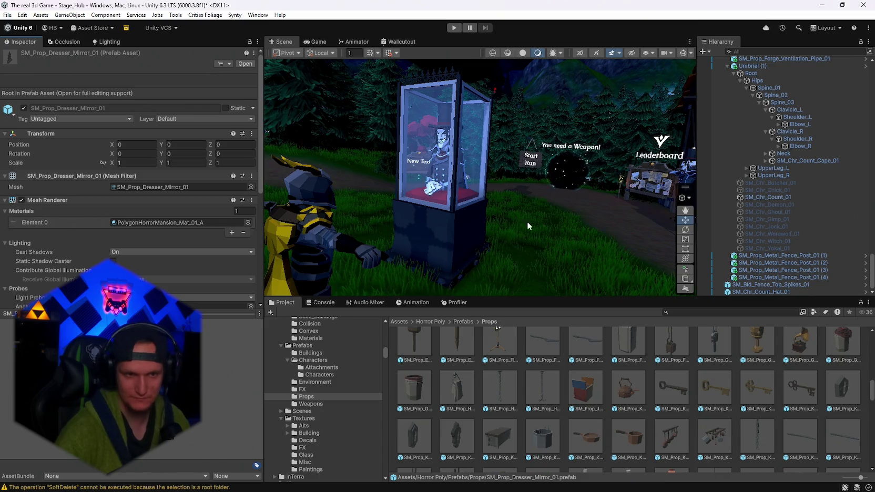
pyautogui.moveTo(527, 222)
pyautogui.mouseDown()
pyautogui.moveTo(518, 227)
pyautogui.moveTo(556, 254)
pyautogui.moveTo(593, 229)
pyautogui.mouseUp()
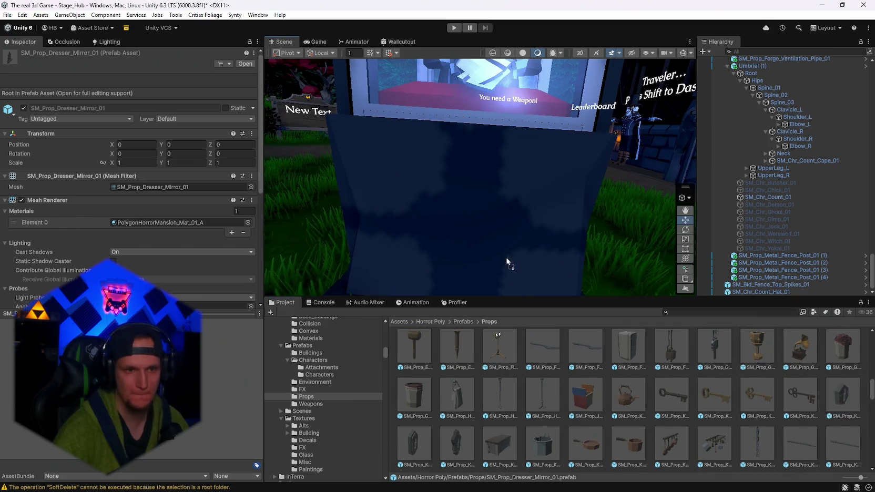
# Place the keyhole on the kiosk front and turn it about 180° to face outward.
pyautogui.moveTo(403, 248)
pyautogui.mouseDown()
pyautogui.moveTo(352, 244)
pyautogui.moveTo(539, 256)
pyautogui.moveTo(487, 249)
pyautogui.mouseUp()
pyautogui.click(685, 259)
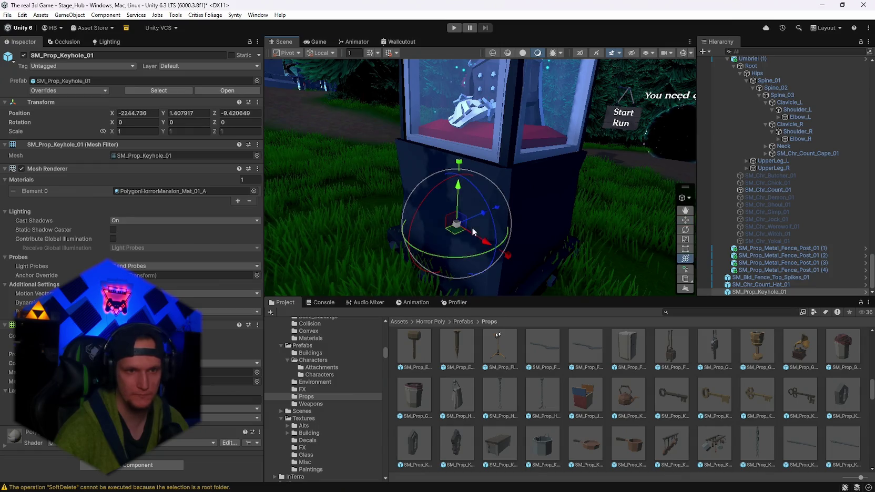
pyautogui.moveTo(426, 237)
pyautogui.mouseDown()
pyautogui.moveTo(377, 201)
pyautogui.moveTo(374, 223)
pyautogui.moveTo(380, 197)
pyautogui.moveTo(432, 215)
pyautogui.moveTo(427, 233)
pyautogui.moveTo(569, 218)
pyautogui.moveTo(771, 224)
pyautogui.mouseUp()
pyautogui.moveTo(449, 247)
pyautogui.mouseDown()
pyautogui.moveTo(243, 274)
pyautogui.moveTo(87, 251)
pyautogui.moveTo(119, 251)
pyautogui.mouseUp()
# Push SM_Prop_Keyhole_01 snugly against the pedestal, leaving it at Y rotation 172.305.
pyautogui.press('f')
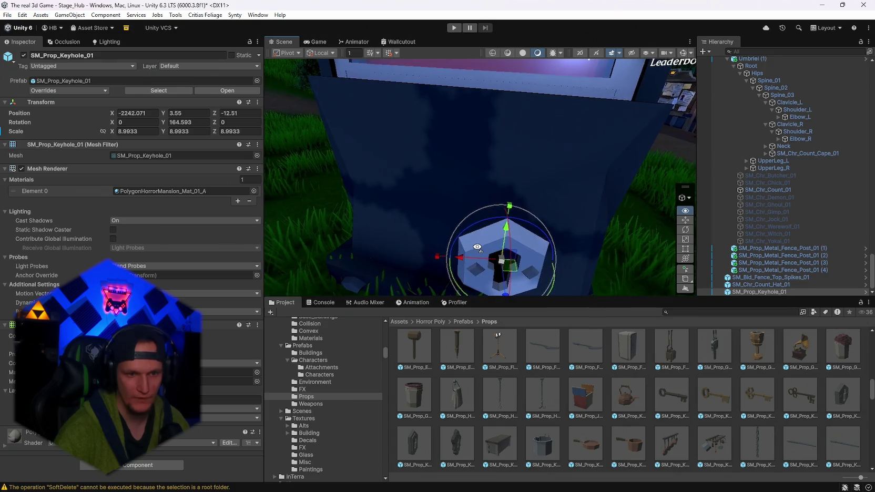
pyautogui.click(415, 446)
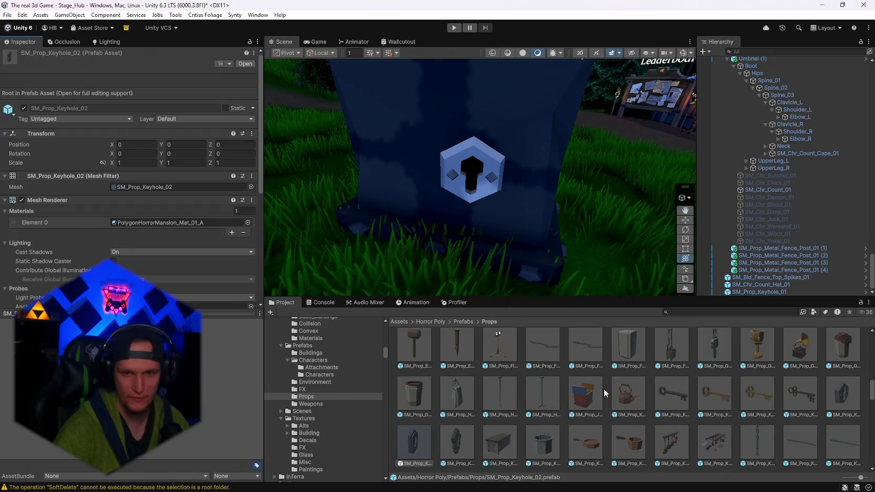
pyautogui.click(478, 173)
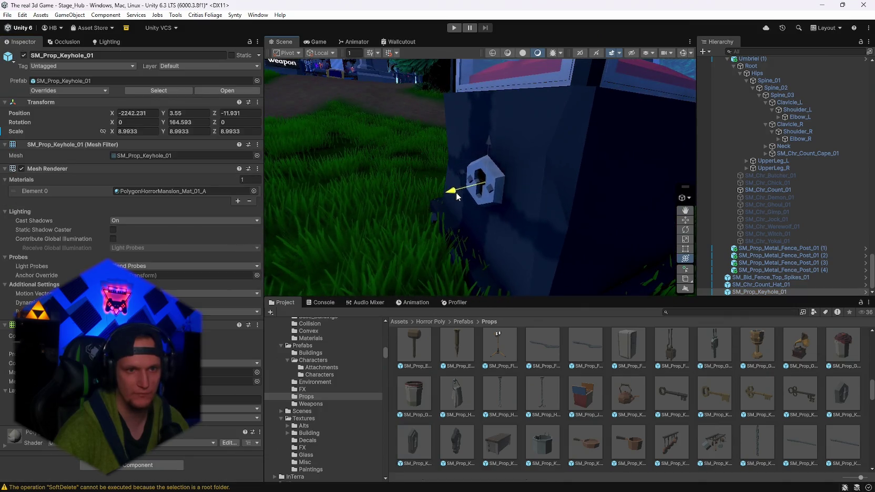
pyautogui.moveTo(457, 197)
pyautogui.mouseDown()
pyautogui.moveTo(480, 187)
pyautogui.moveTo(467, 196)
pyautogui.mouseUp()
pyautogui.press('f')
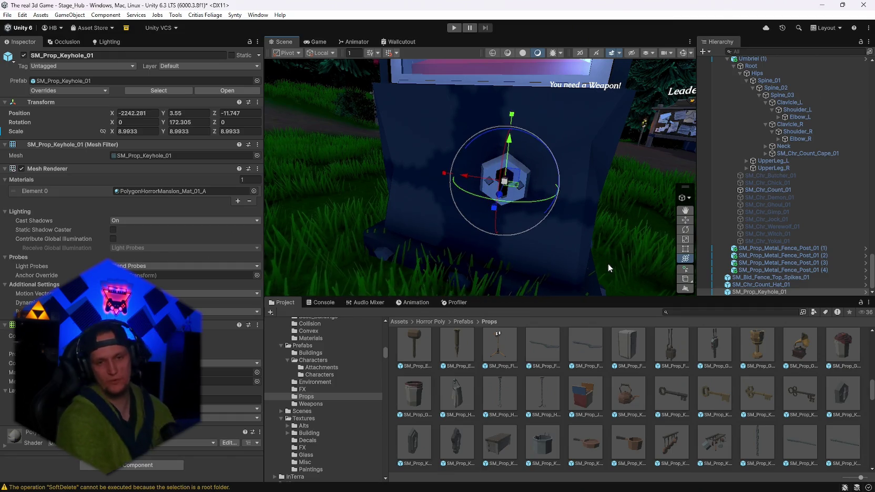
# Rotate the keyhole to about 178.75° Y so it faces straight out, then check it from the front.
pyautogui.scroll(3, 663, 386)
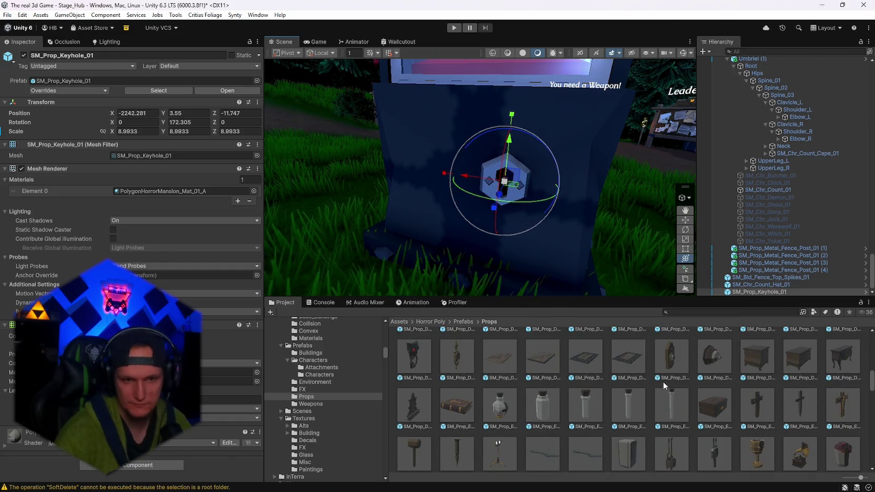
pyautogui.scroll(5, 660, 395)
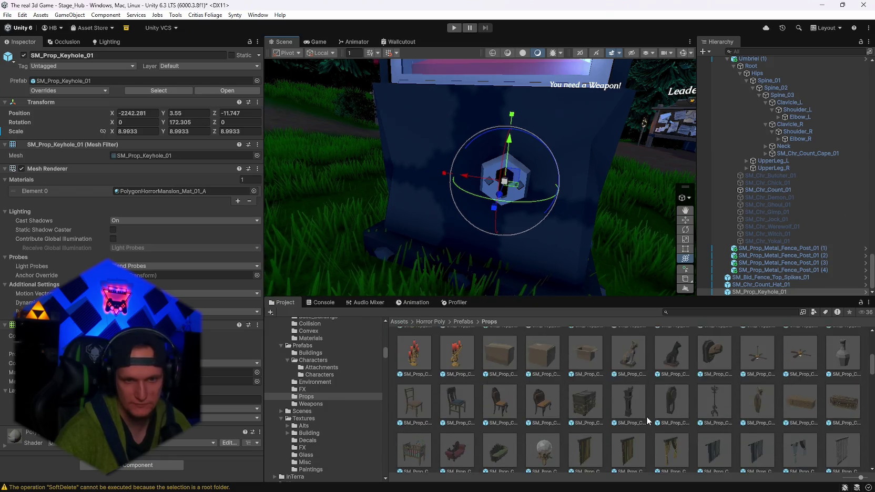
pyautogui.scroll(5, 647, 416)
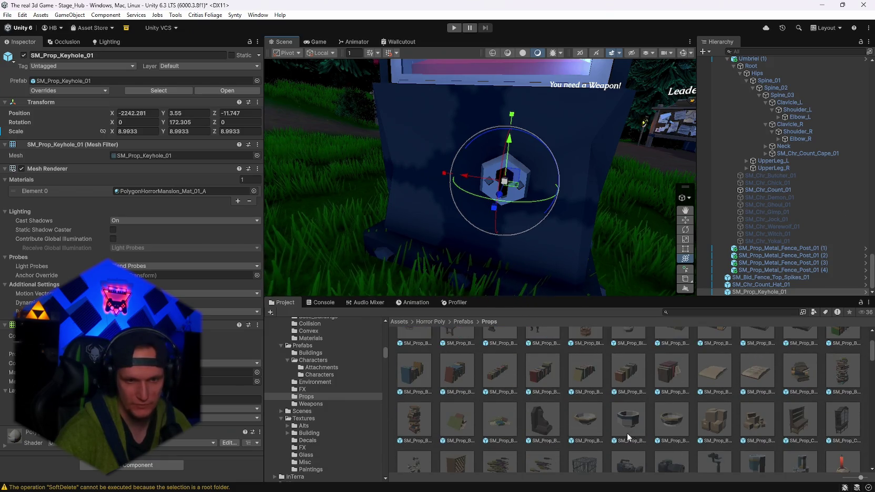
pyautogui.scroll(3, 627, 433)
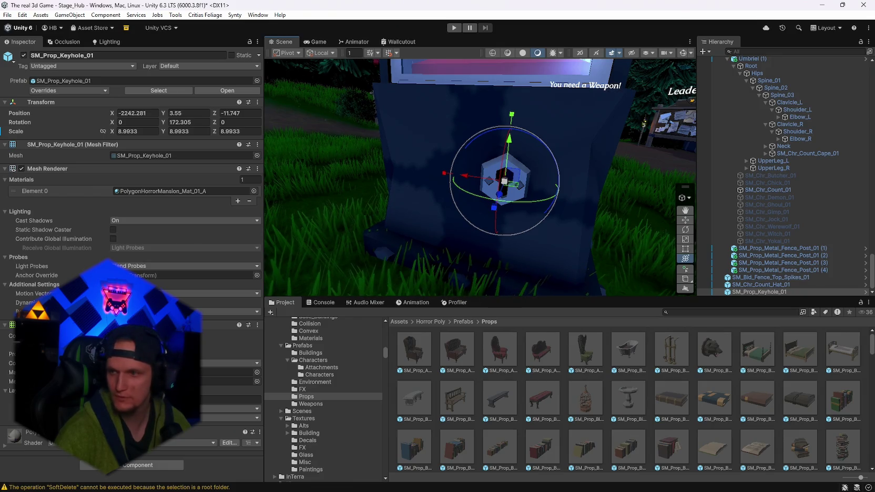
pyautogui.scroll(-5, 675, 401)
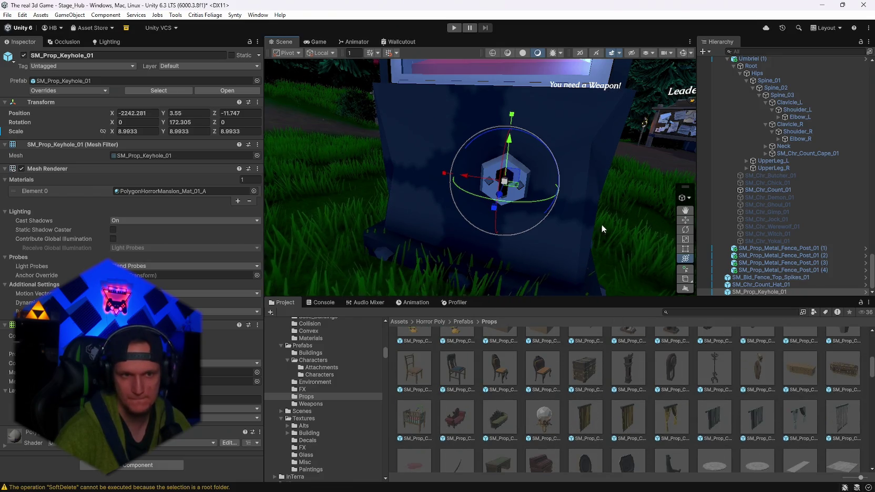
pyautogui.scroll(-10, 601, 224)
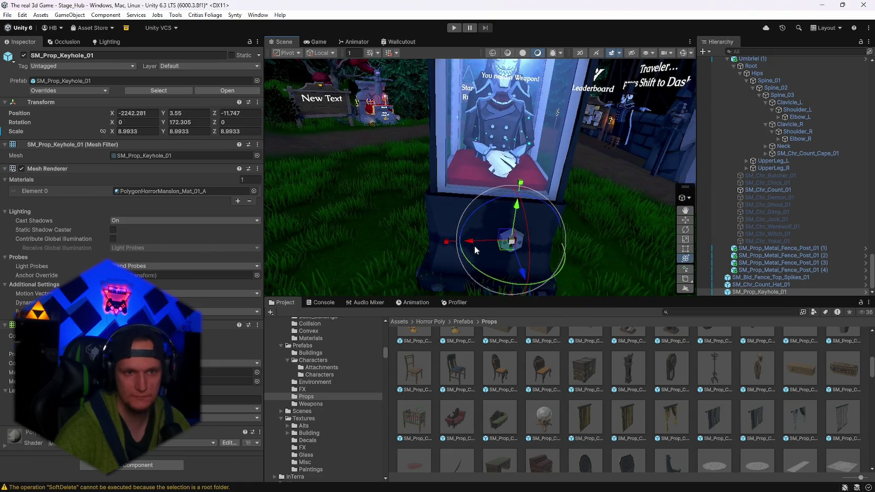
pyautogui.moveTo(490, 272)
pyautogui.mouseDown()
pyautogui.moveTo(476, 272)
pyautogui.moveTo(506, 250)
pyautogui.mouseUp()
pyautogui.scroll(5, 579, 237)
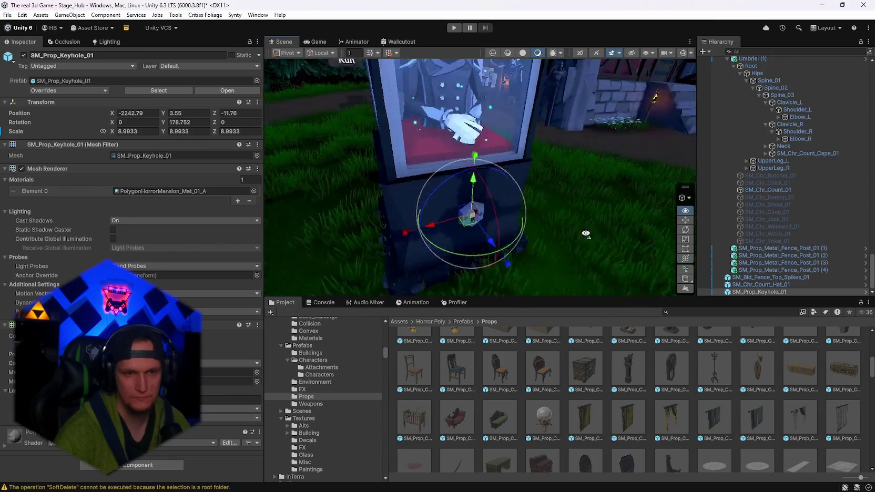
pyautogui.moveTo(679, 230)
pyautogui.mouseDown()
pyautogui.moveTo(541, 207)
pyautogui.moveTo(579, 237)
pyautogui.mouseUp()
# Scroll the Props folder and preview the SM_Prop_Light_Switch_02 prefab.
pyautogui.scroll(-2, 687, 384)
pyautogui.scroll(-2, 692, 403)
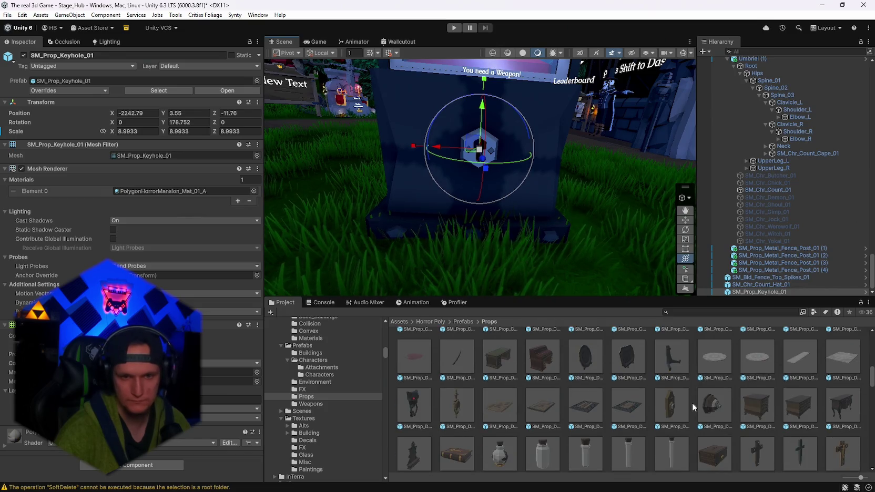
pyautogui.scroll(-5, 713, 416)
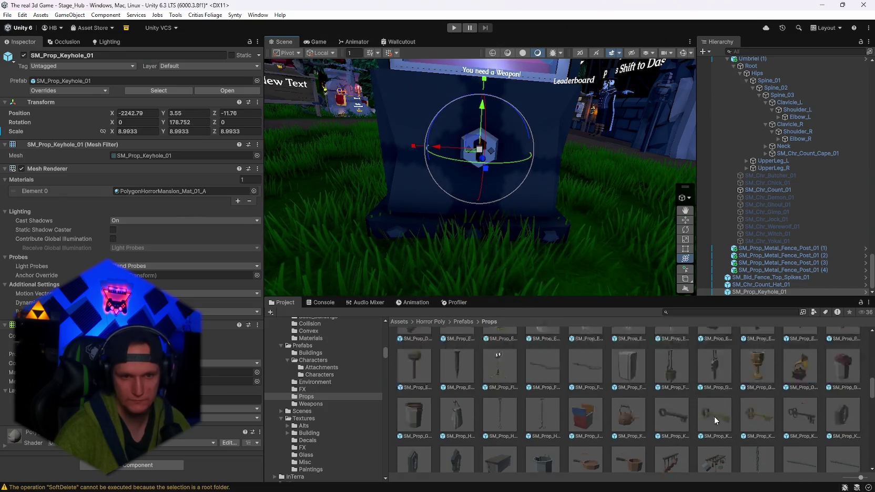
pyautogui.scroll(-2, 713, 416)
pyautogui.scroll(-3, 695, 409)
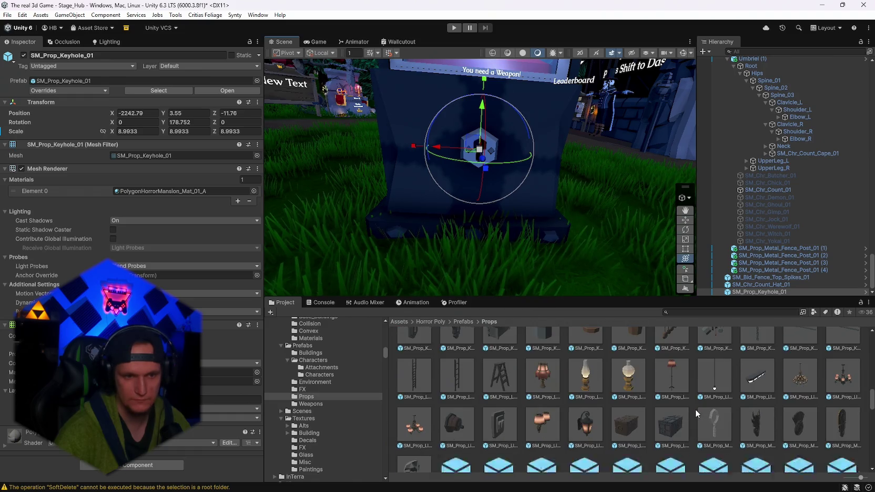
pyautogui.click(500, 371)
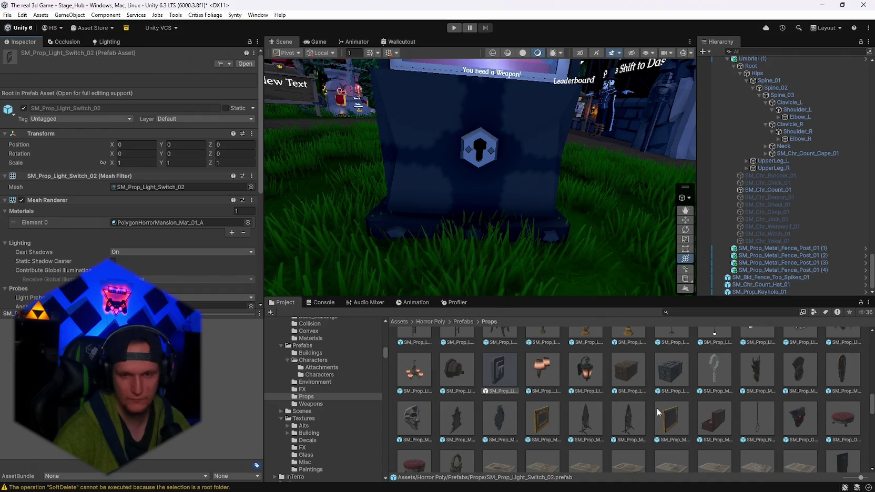
pyautogui.scroll(-5, 541, 417)
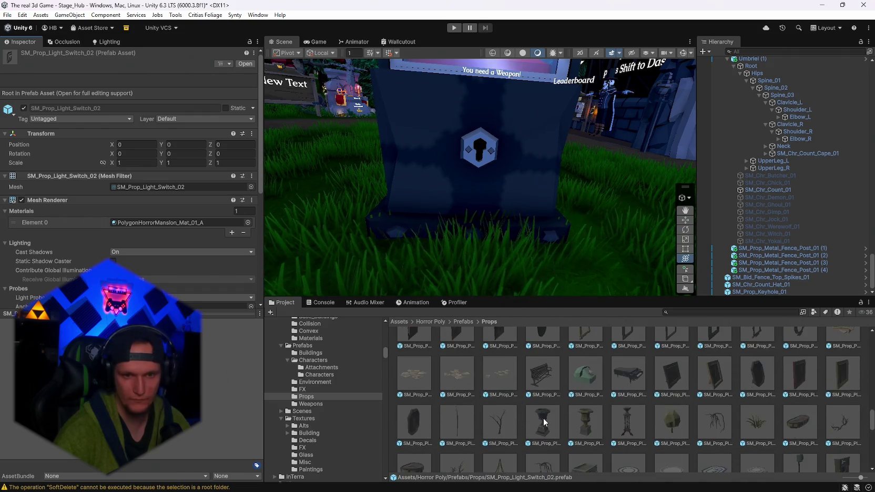
pyautogui.scroll(-8, 544, 419)
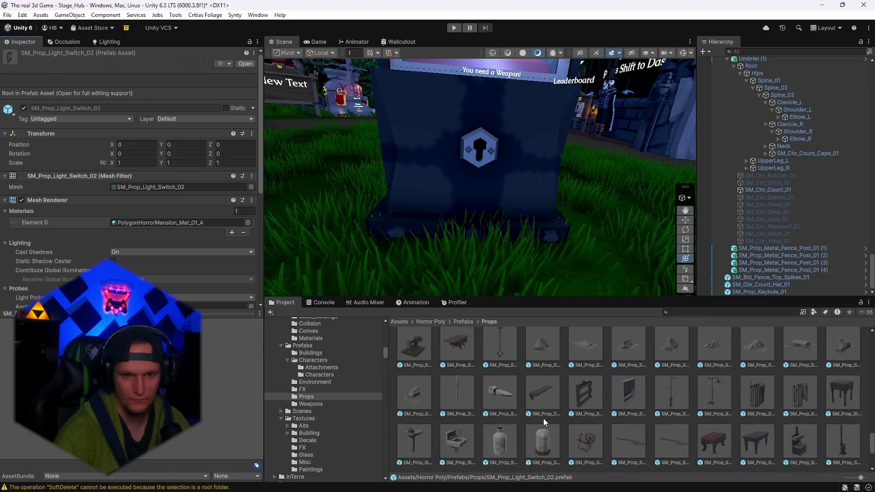
pyautogui.scroll(8, 544, 419)
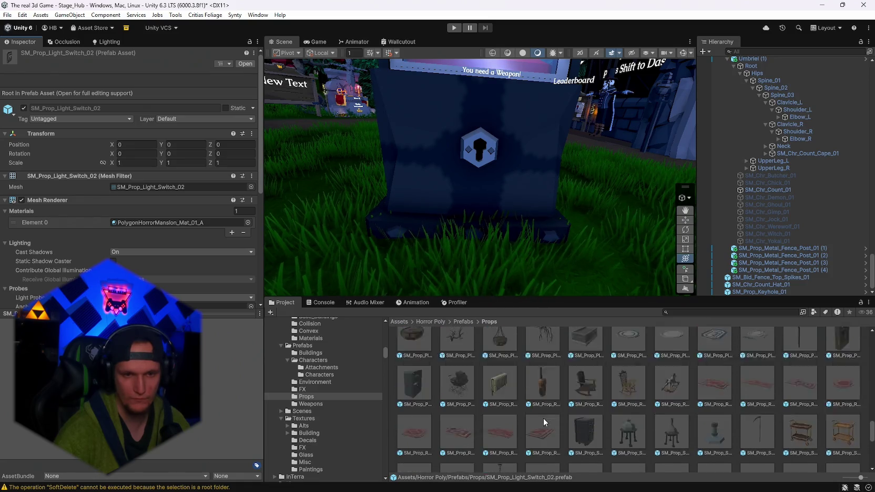
pyautogui.scroll(1, 543, 419)
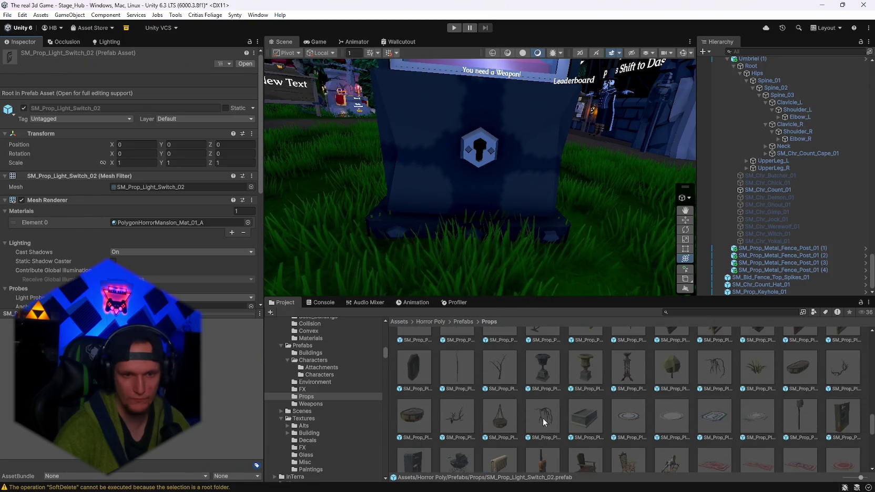
# Raise SM_Prop_Power_Box_03 onto the pedestal side and stretch its Z scale to about 2.
pyautogui.click(590, 429)
pyautogui.moveTo(557, 221); pyautogui.dragTo(584, 258)
pyautogui.scroll(-3, 518, 407)
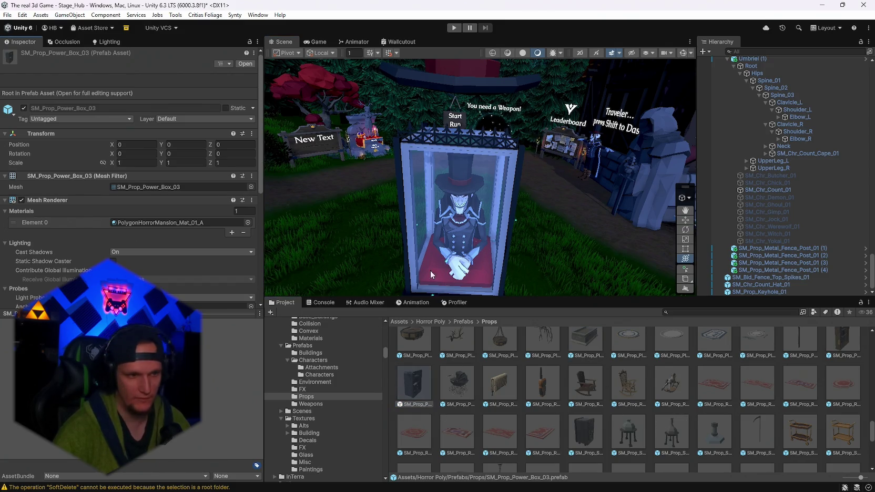
pyautogui.moveTo(431, 274)
pyautogui.mouseDown()
pyautogui.moveTo(489, 229)
pyautogui.moveTo(475, 251)
pyautogui.moveTo(383, 207)
pyautogui.moveTo(447, 231)
pyautogui.moveTo(512, 236)
pyautogui.mouseUp()
pyautogui.moveTo(475, 211)
pyautogui.mouseDown()
pyautogui.moveTo(521, 266)
pyautogui.moveTo(549, 268)
pyautogui.moveTo(563, 143)
pyautogui.moveTo(575, 156)
pyautogui.moveTo(629, 161)
pyautogui.moveTo(212, 157)
pyautogui.mouseUp()
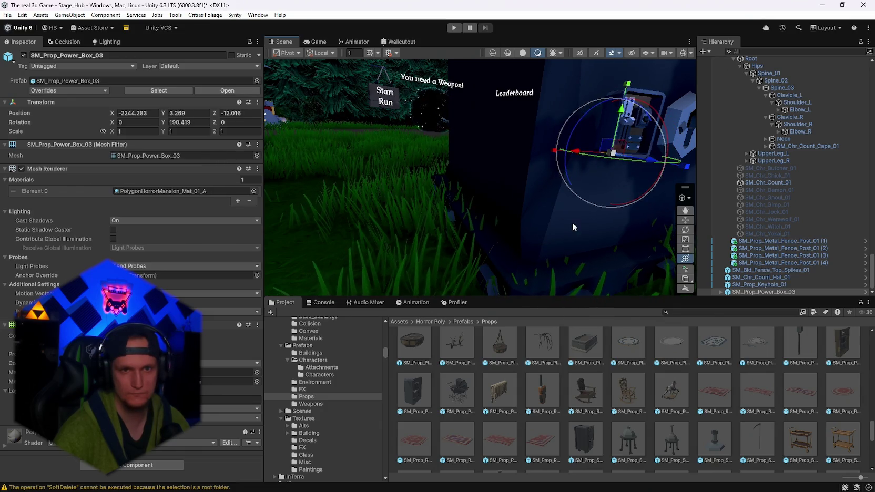
pyautogui.moveTo(690, 170)
pyautogui.mouseDown()
pyautogui.moveTo(693, 158)
pyautogui.moveTo(543, 248)
pyautogui.moveTo(514, 232)
pyautogui.moveTo(504, 238)
pyautogui.moveTo(551, 249)
pyautogui.moveTo(529, 237)
pyautogui.moveTo(584, 281)
pyautogui.moveTo(530, 246)
pyautogui.mouseUp()
# Delete the power box from the scene and scroll back up the Props folder.
pyautogui.press('Delete')
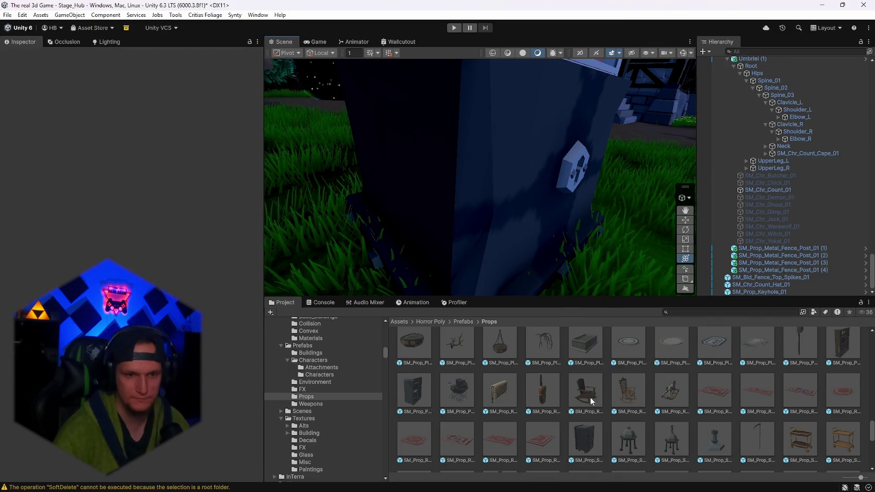
pyautogui.scroll(1, 553, 404)
pyautogui.scroll(3, 554, 404)
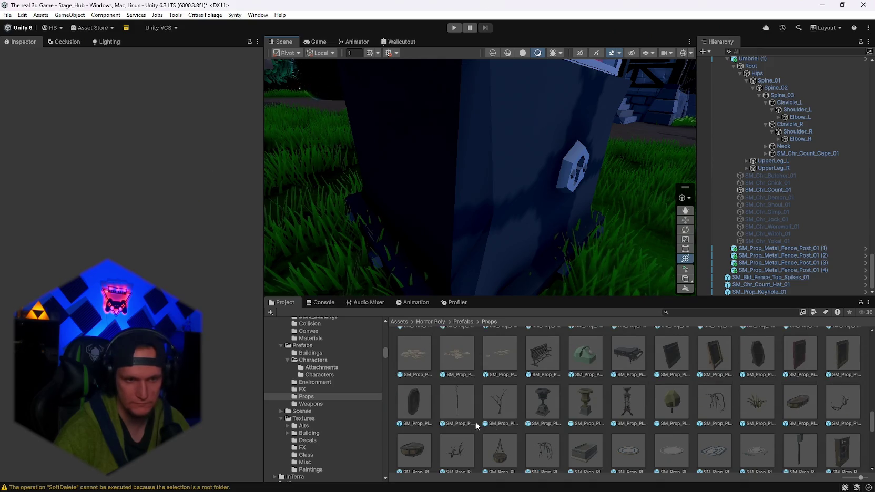
pyautogui.scroll(1, 562, 430)
pyautogui.scroll(3, 657, 446)
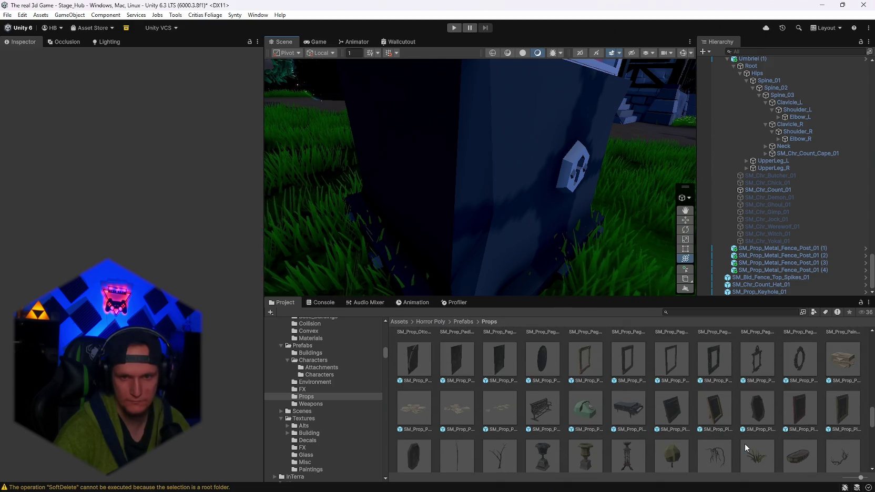
pyautogui.scroll(2, 558, 447)
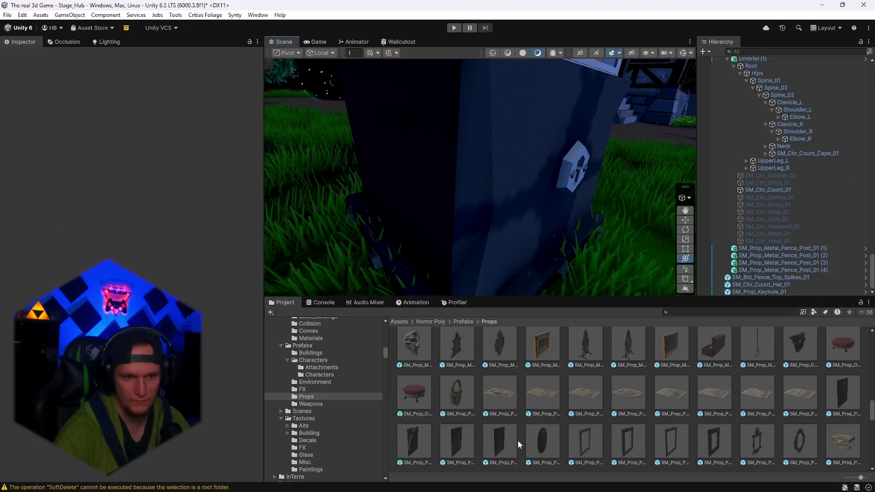
# Preview SM_Prop_Padlock_01, then select SM_Prop_Ornamental_Head_01.
pyautogui.click(445, 397)
pyautogui.scroll(1, 652, 413)
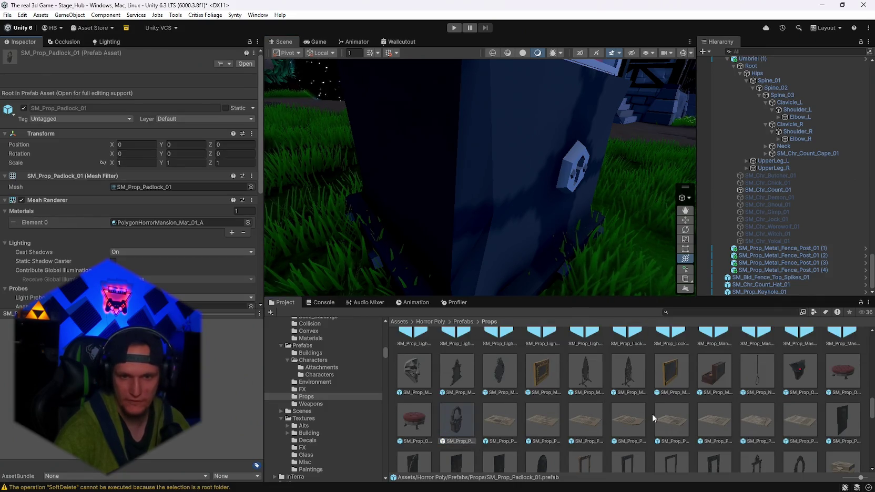
pyautogui.click(802, 374)
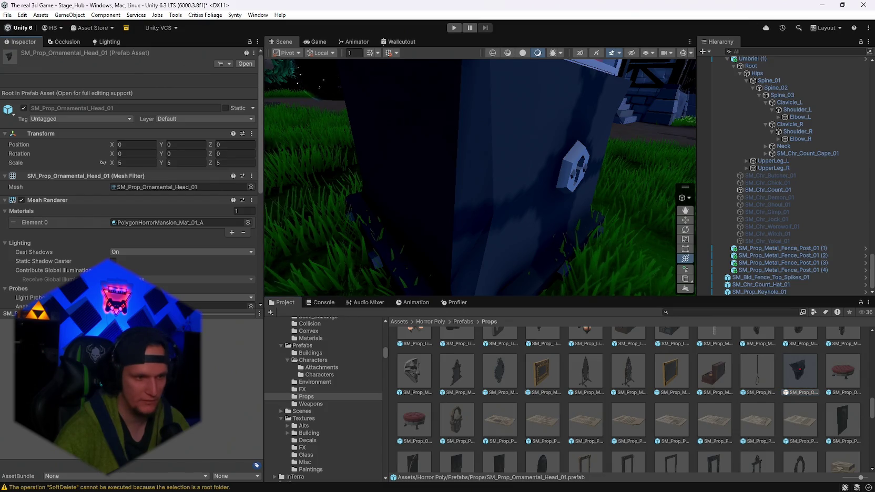
# Try the ornamental head on the pedestal, turning and lowering it, then delete it.
pyautogui.moveTo(450, 256)
pyautogui.mouseDown()
pyautogui.moveTo(465, 257)
pyautogui.moveTo(456, 203)
pyautogui.moveTo(468, 222)
pyautogui.moveTo(107, 246)
pyautogui.mouseUp()
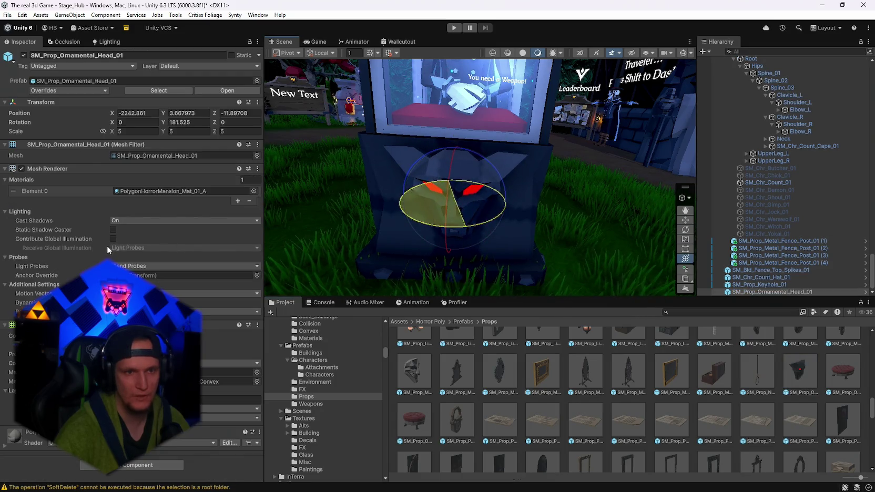
pyautogui.moveTo(525, 210)
pyautogui.mouseDown()
pyautogui.moveTo(595, 198)
pyautogui.moveTo(488, 204)
pyautogui.moveTo(526, 210)
pyautogui.moveTo(518, 209)
pyautogui.moveTo(554, 193)
pyautogui.moveTo(412, 225)
pyautogui.moveTo(570, 185)
pyautogui.moveTo(541, 198)
pyautogui.mouseUp()
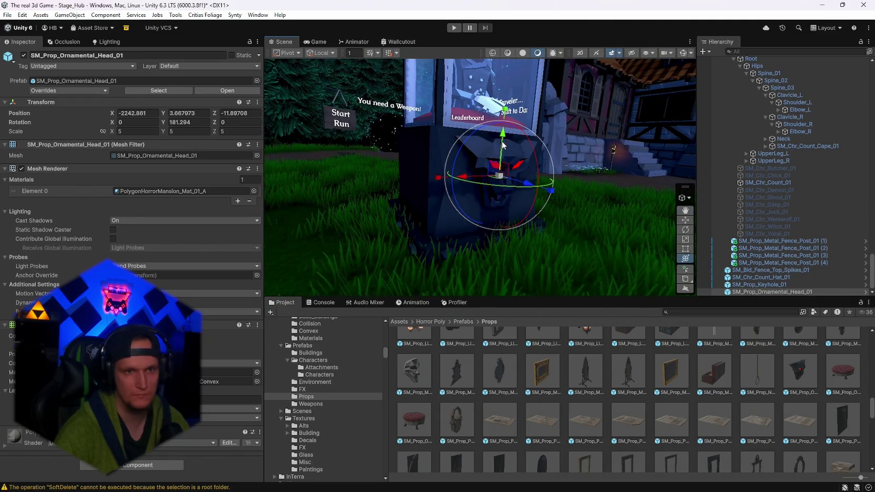
pyautogui.moveTo(502, 145)
pyautogui.mouseDown()
pyautogui.moveTo(502, 153)
pyautogui.moveTo(562, 196)
pyautogui.mouseUp()
pyautogui.press('e')
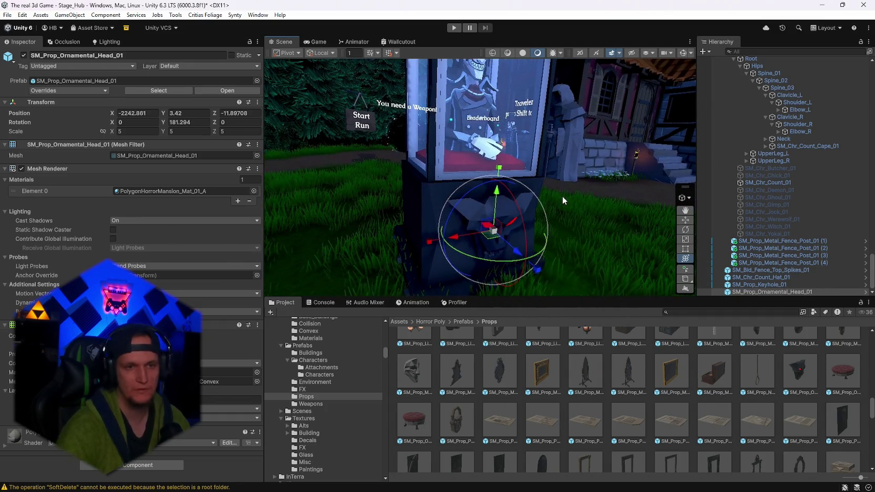
pyautogui.press('Delete')
# Preview SM_Prop_Mask_01 and SM_Prop_Mask_Count_01, then bring the keyhole on the case into view.
pyautogui.scroll(3, 679, 410)
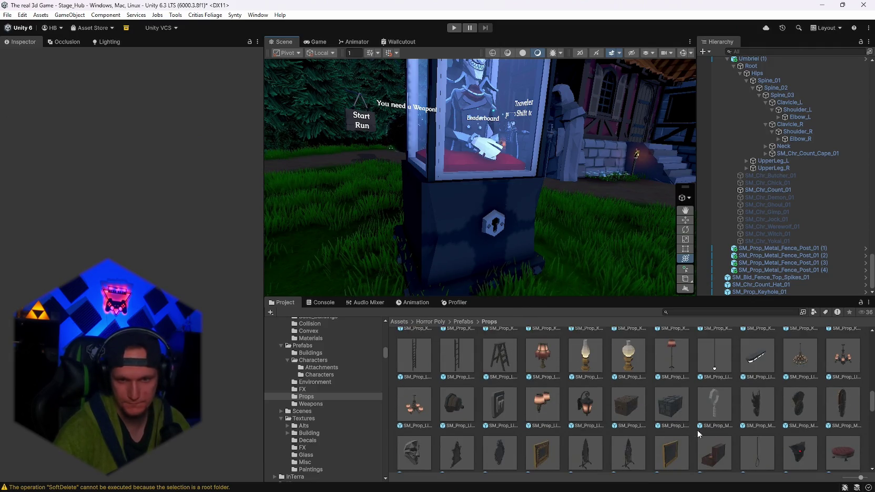
pyautogui.click(755, 408)
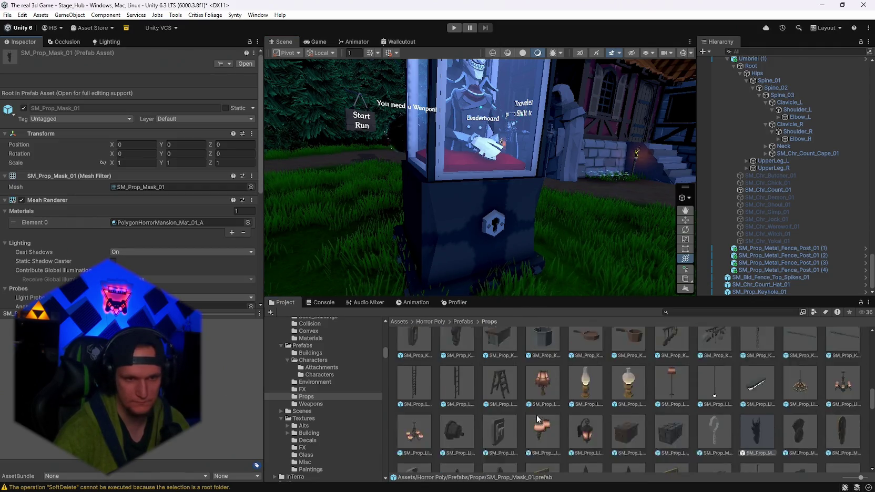
pyautogui.scroll(-3, 537, 415)
pyautogui.click(415, 392)
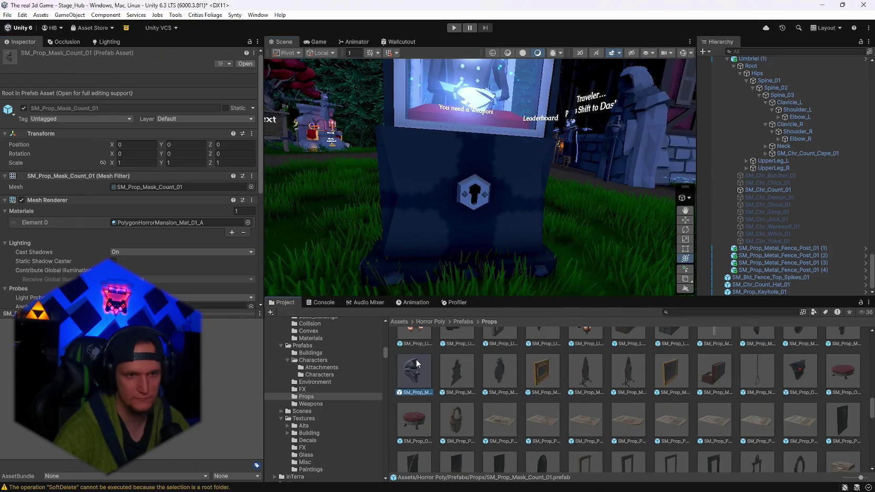
pyautogui.moveTo(415, 392); pyautogui.dragTo(473, 225)
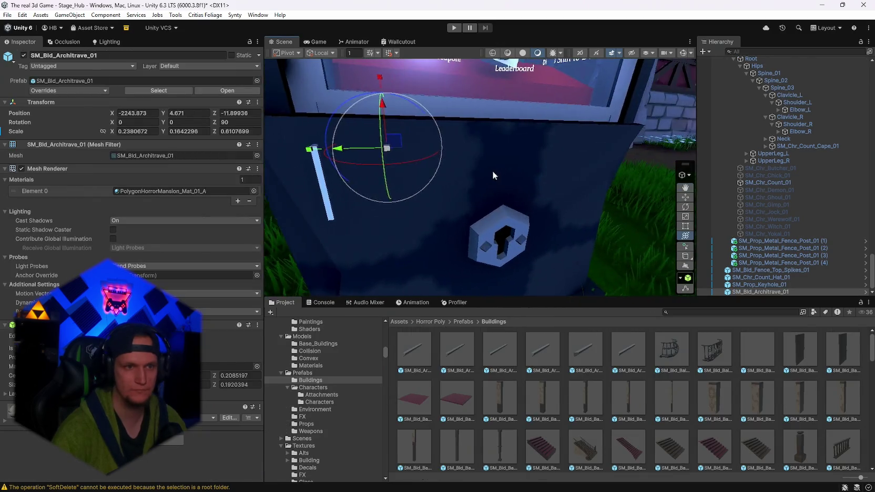
# Duplicate the architrave twice, making one copy a right post and the other a top bar with Rotation Z 0.
pyautogui.hotkey('ctrl', 'd')
pyautogui.moveTo(386, 150); pyautogui.dragTo(438, 152)
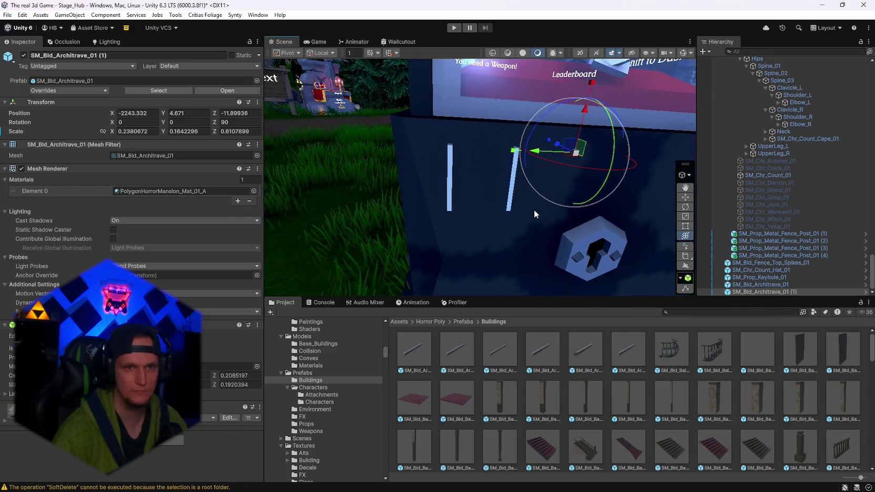
pyautogui.hotkey('ctrl', 'd')
pyautogui.moveTo(552, 152); pyautogui.dragTo(518, 150)
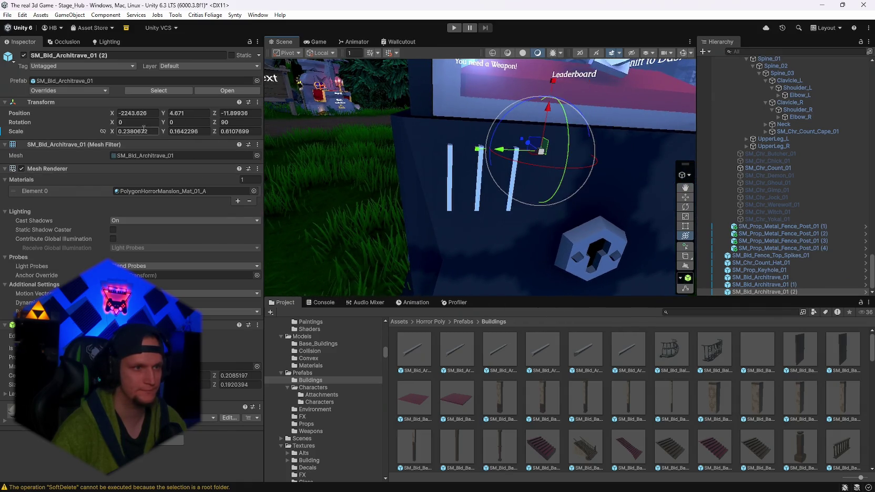
pyautogui.press('Tab')
pyautogui.press('Tab')
pyautogui.write('0')
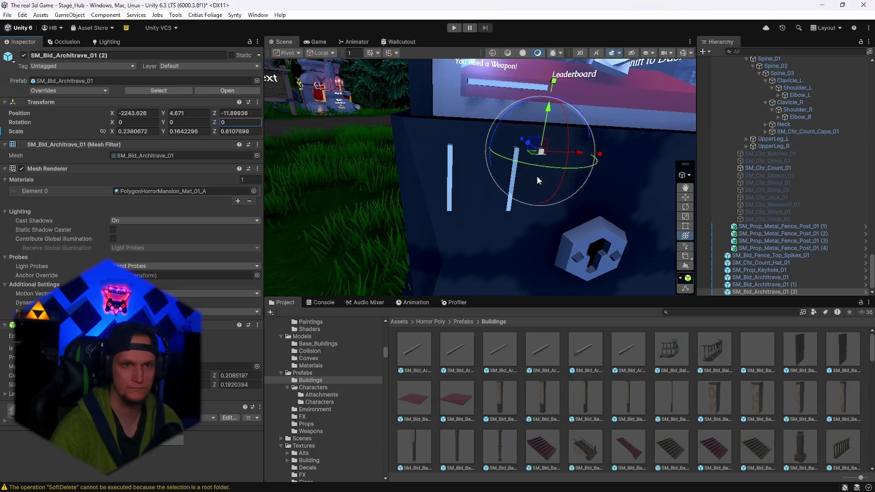
pyautogui.moveTo(546, 120); pyautogui.dragTo(545, 167)
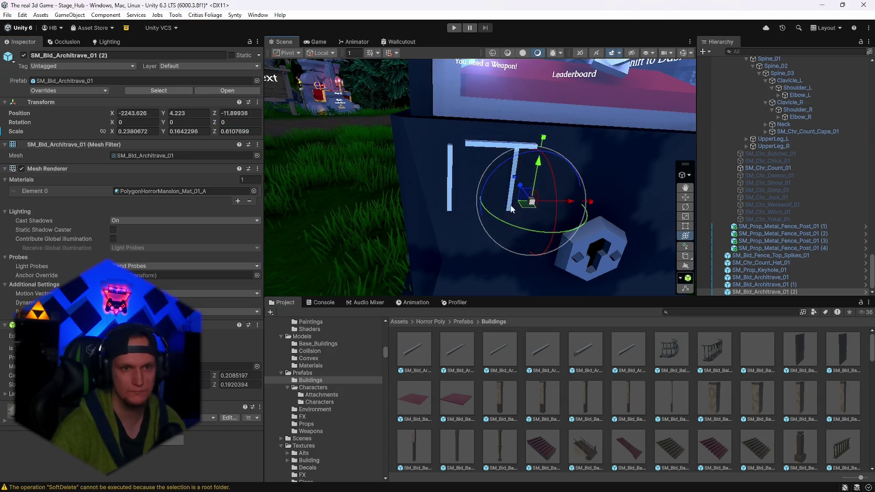
pyautogui.moveTo(566, 201); pyautogui.dragTo(552, 207)
# Check the frame from several angles and nudge the original left post into line.
pyautogui.scroll(5, 458, 173)
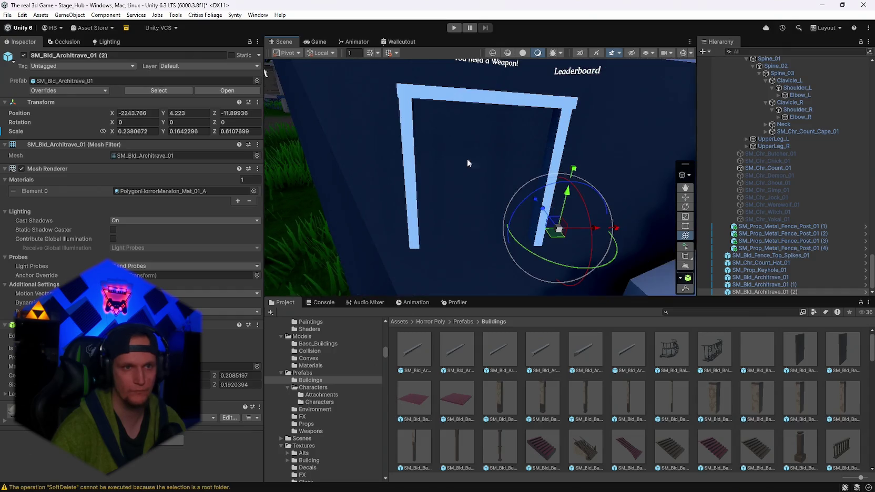
pyautogui.moveTo(606, 181)
pyautogui.mouseDown()
pyautogui.moveTo(580, 164)
pyautogui.moveTo(555, 170)
pyautogui.mouseUp()
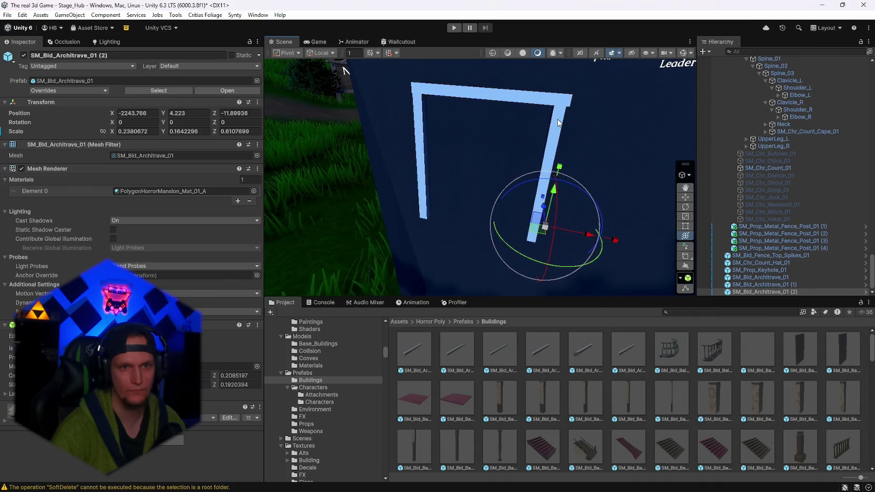
pyautogui.click(621, 169)
pyautogui.moveTo(620, 169); pyautogui.dragTo(643, 122)
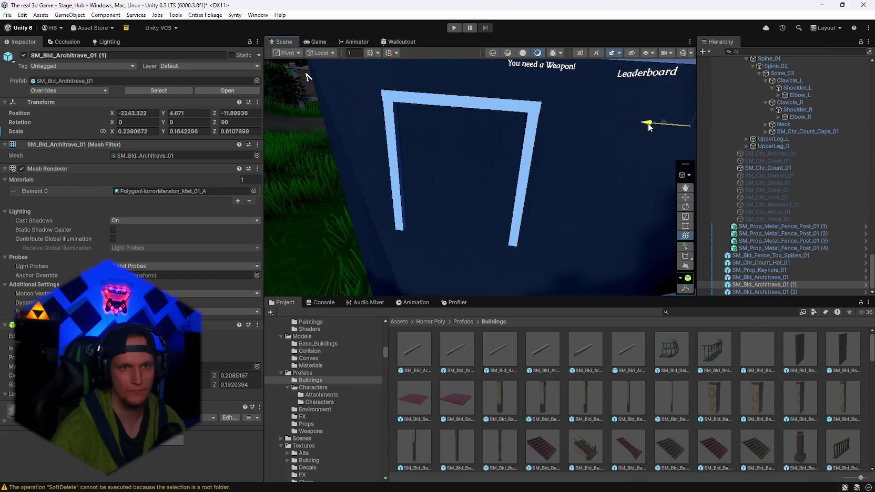
pyautogui.moveTo(646, 126)
pyautogui.mouseDown()
pyautogui.moveTo(546, 164)
pyautogui.moveTo(542, 153)
pyautogui.mouseUp()
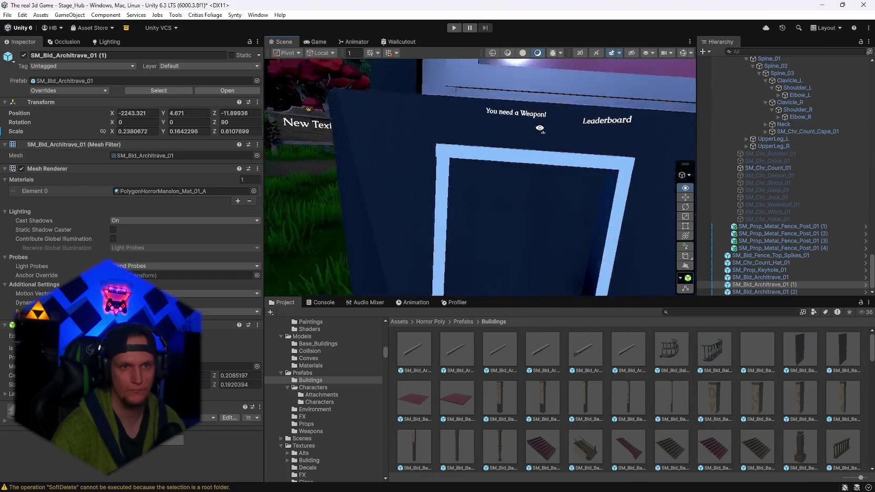
pyautogui.scroll(5, 540, 147)
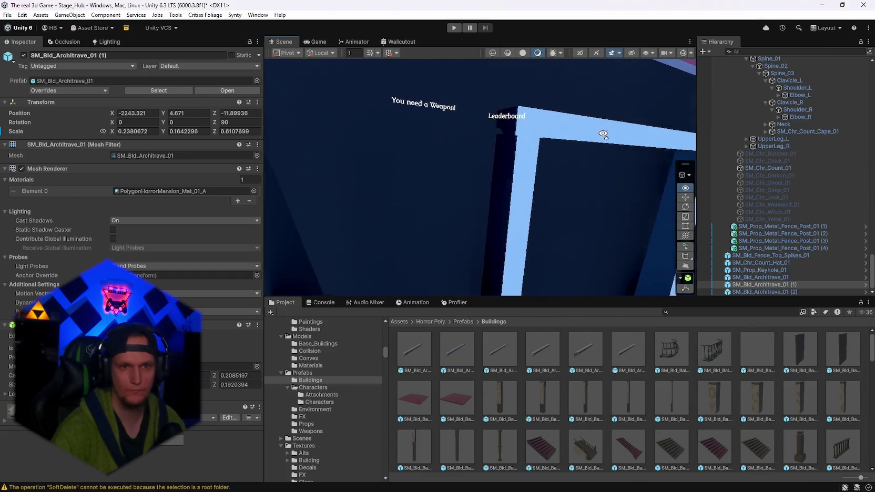
pyautogui.click(523, 162)
pyautogui.press('f')
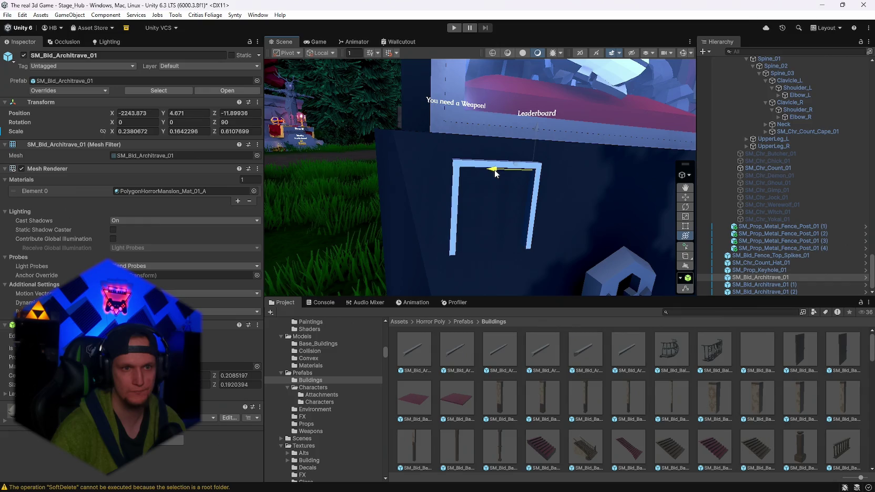
pyautogui.moveTo(495, 173)
pyautogui.mouseDown()
pyautogui.moveTo(504, 108)
pyautogui.moveTo(498, 162)
pyautogui.moveTo(477, 186)
pyautogui.moveTo(511, 212)
pyautogui.mouseUp()
# Duplicate the top bar and lower the copy to close the bottom of the frame.
pyautogui.hotkey('ctrl', 'd')
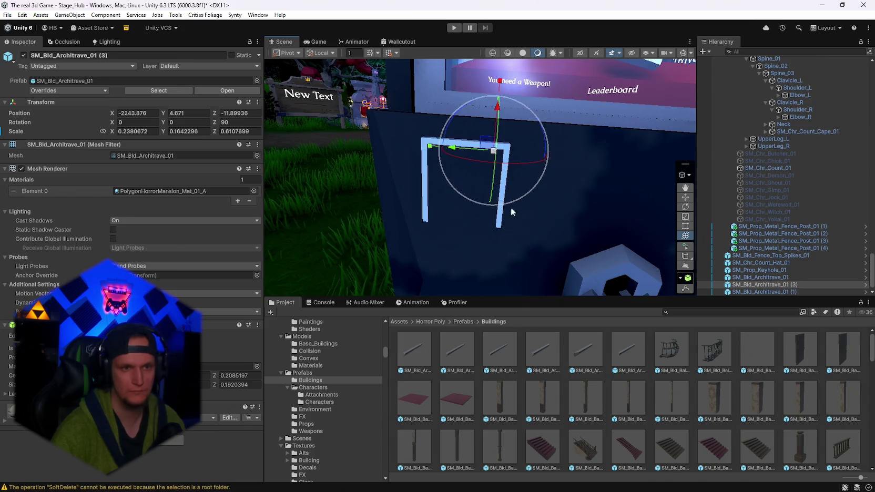
pyautogui.hotkey('ctrl', 'z')
pyautogui.click(759, 292)
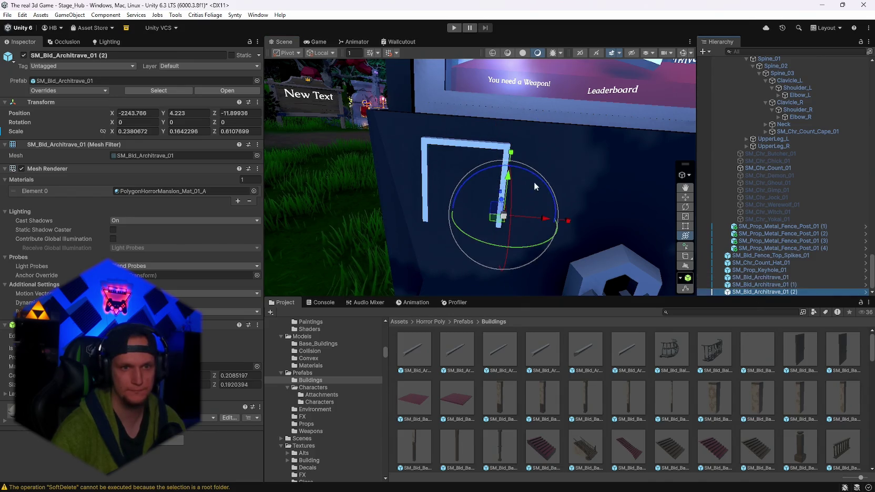
pyautogui.click(504, 186)
pyautogui.click(515, 195)
pyautogui.hotkey('ctrl', 'd')
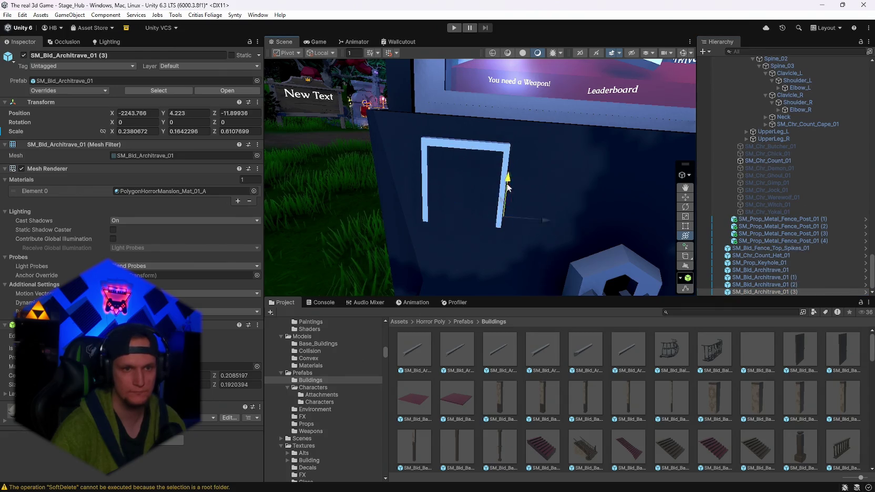
pyautogui.moveTo(508, 187)
pyautogui.mouseDown()
pyautogui.moveTo(503, 249)
pyautogui.moveTo(558, 198)
pyautogui.moveTo(567, 200)
pyautogui.mouseUp()
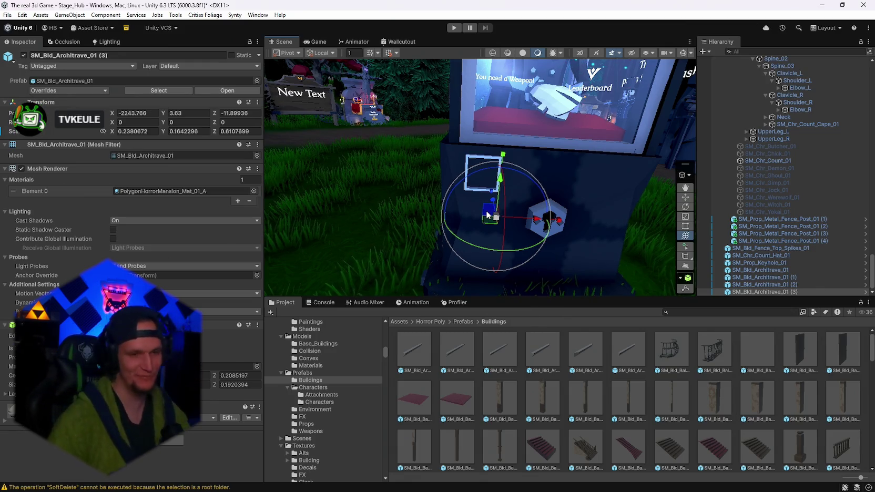
pyautogui.moveTo(515, 211); pyautogui.dragTo(551, 173)
pyautogui.press('f')
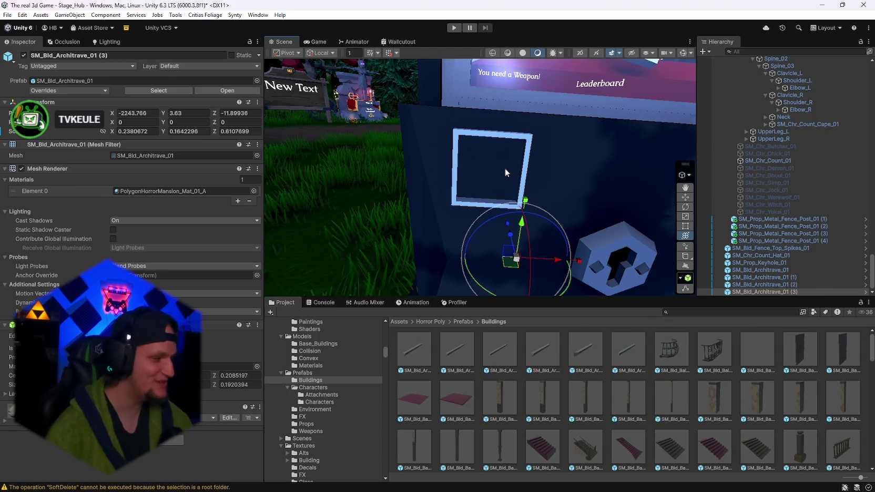
pyautogui.moveTo(405, 199)
pyautogui.mouseDown()
pyautogui.moveTo(399, 212)
pyautogui.moveTo(505, 217)
pyautogui.mouseUp()
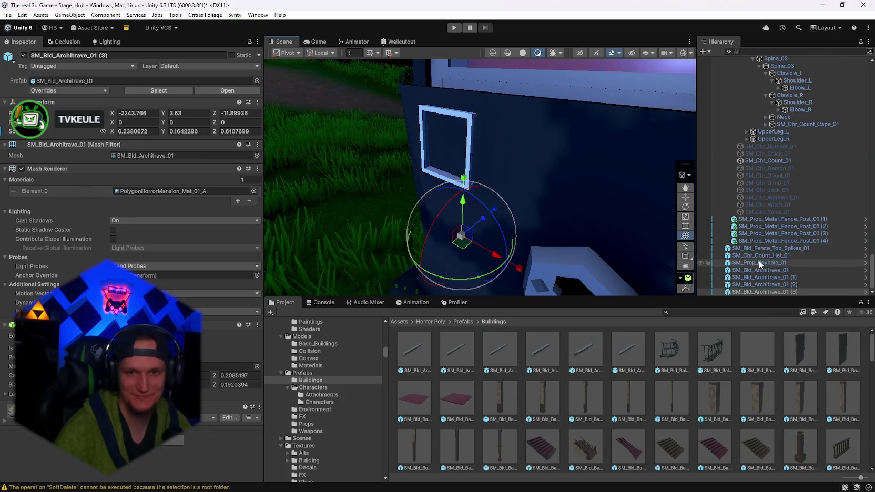
# Select all four architrave strips and stretch their Z scale to 1.481153.
pyautogui.keyDown('shift'); pyautogui.click(753, 271); pyautogui.keyUp('shift')
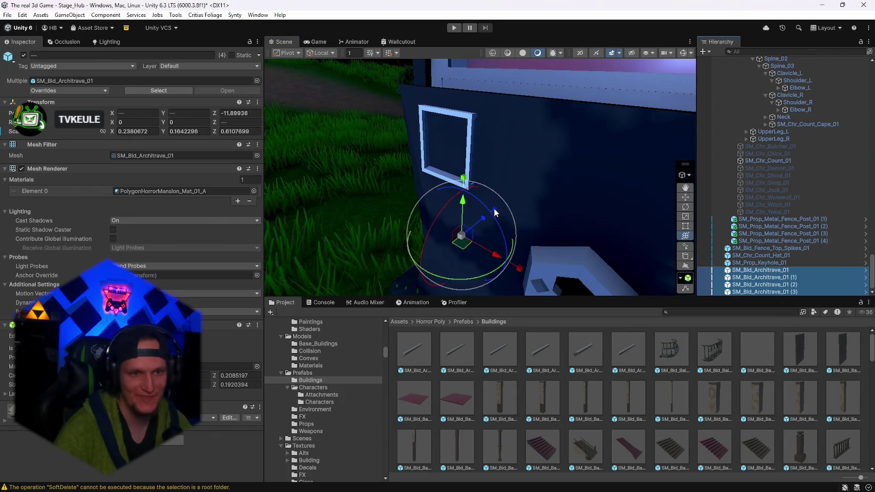
pyautogui.moveTo(494, 209); pyautogui.dragTo(488, 216)
pyautogui.moveTo(487, 211)
pyautogui.mouseDown()
pyautogui.moveTo(510, 195)
pyautogui.moveTo(514, 202)
pyautogui.moveTo(476, 209)
pyautogui.moveTo(498, 175)
pyautogui.moveTo(493, 195)
pyautogui.moveTo(517, 189)
pyautogui.moveTo(494, 197)
pyautogui.mouseUp()
pyautogui.press('f')
pyautogui.press('e')
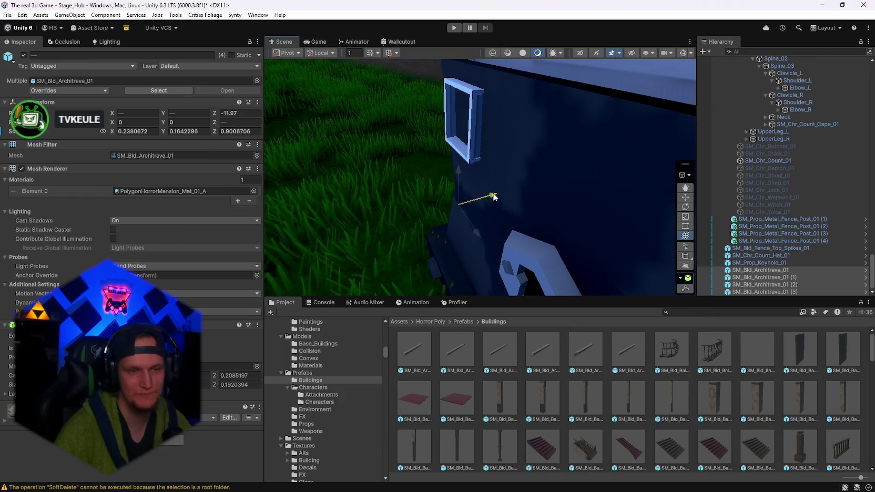
# Move the whole frame outward from the case to Z -12.164.
pyautogui.scroll(-5, 493, 197)
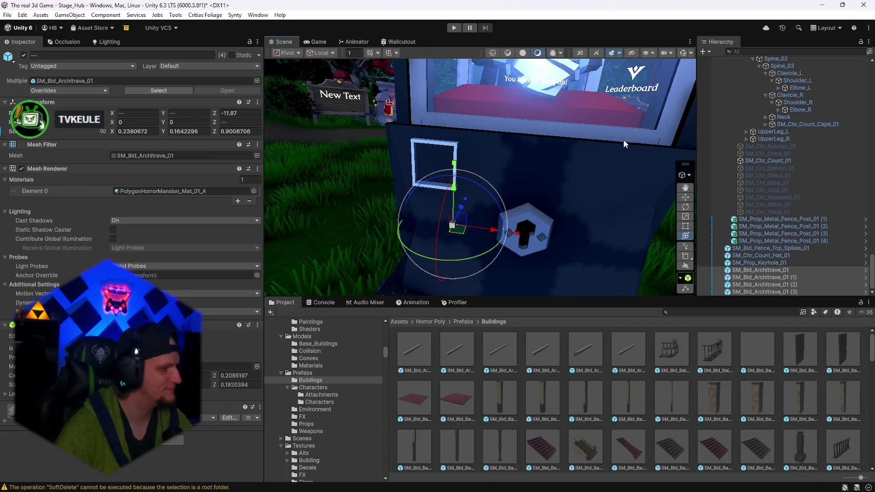
pyautogui.moveTo(556, 120)
pyautogui.mouseDown()
pyautogui.moveTo(659, 125)
pyautogui.moveTo(592, 189)
pyautogui.mouseUp()
pyautogui.moveTo(513, 209)
pyautogui.mouseDown()
pyautogui.moveTo(520, 204)
pyautogui.moveTo(487, 202)
pyautogui.moveTo(535, 220)
pyautogui.moveTo(432, 156)
pyautogui.moveTo(447, 161)
pyautogui.mouseUp()
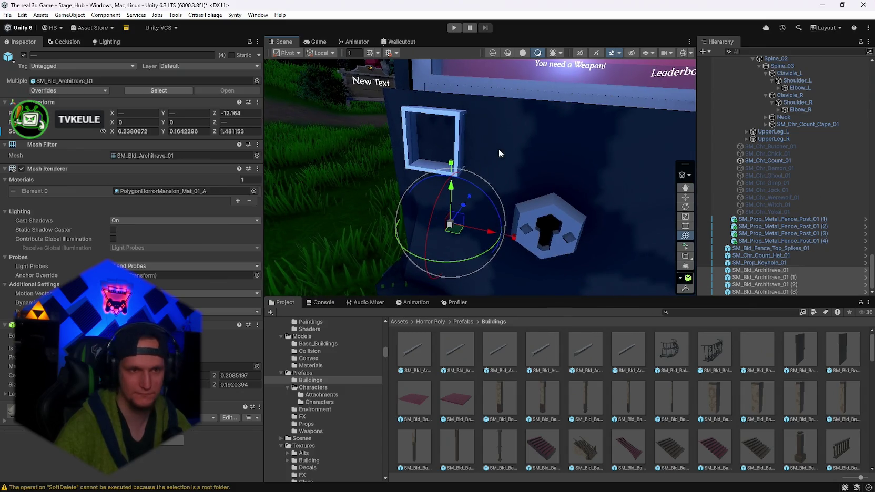
pyautogui.moveTo(499, 149)
pyautogui.mouseDown()
pyautogui.moveTo(529, 149)
pyautogui.moveTo(512, 147)
pyautogui.moveTo(551, 127)
pyautogui.moveTo(534, 137)
pyautogui.mouseUp()
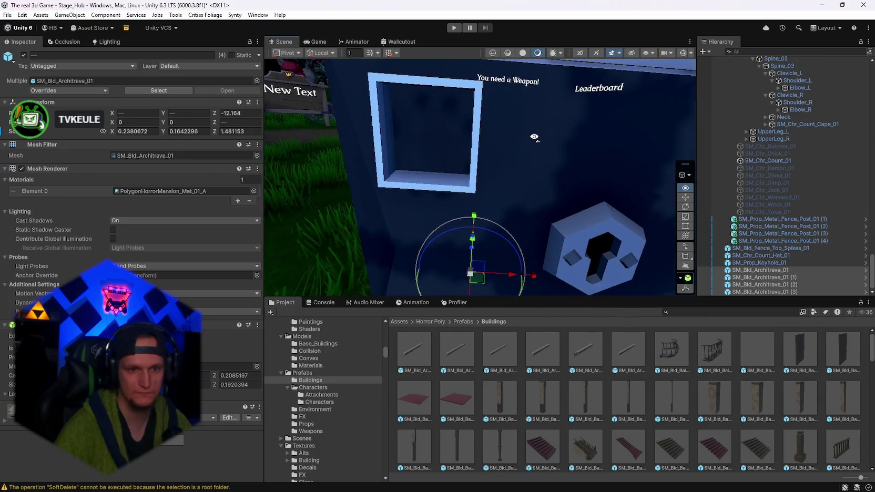
# Duplicate the top bar, shrink it, set Rotation Z to 90 and raise it inside the frame.
pyautogui.click(429, 91)
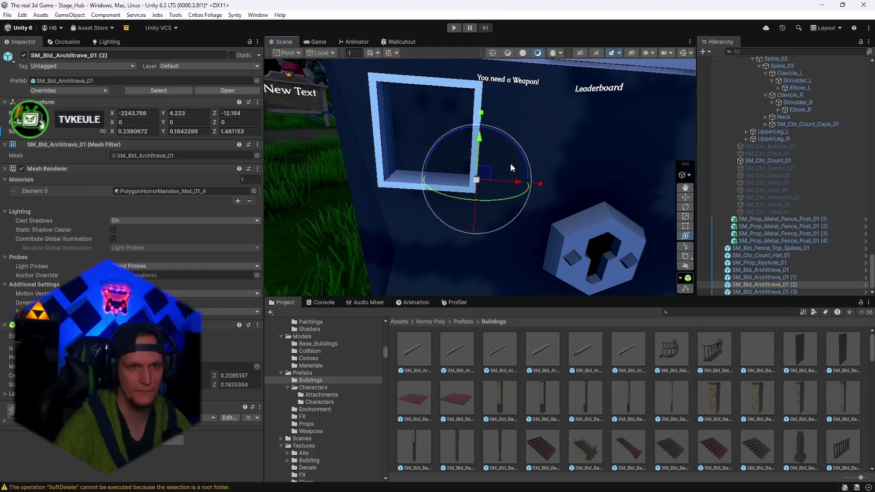
pyautogui.hotkey('ctrl', 'd')
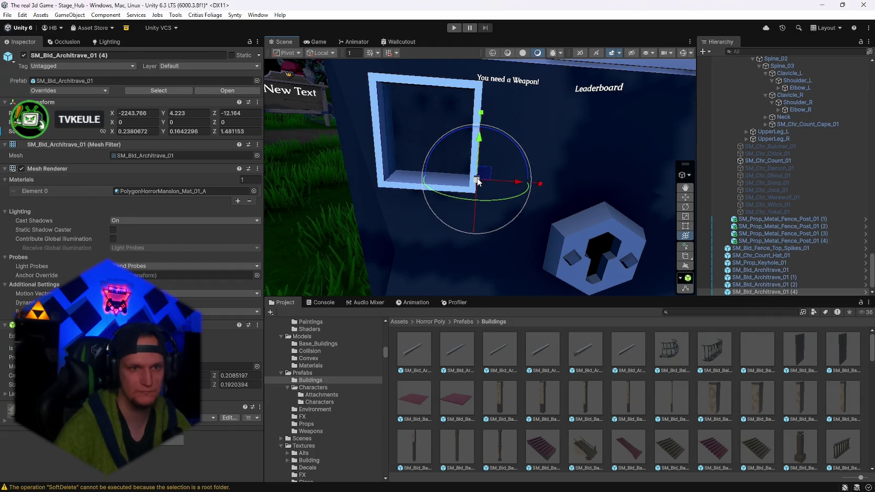
pyautogui.moveTo(477, 181)
pyautogui.mouseDown()
pyautogui.moveTo(456, 176)
pyautogui.moveTo(487, 173)
pyautogui.moveTo(502, 223)
pyautogui.moveTo(500, 184)
pyautogui.mouseUp()
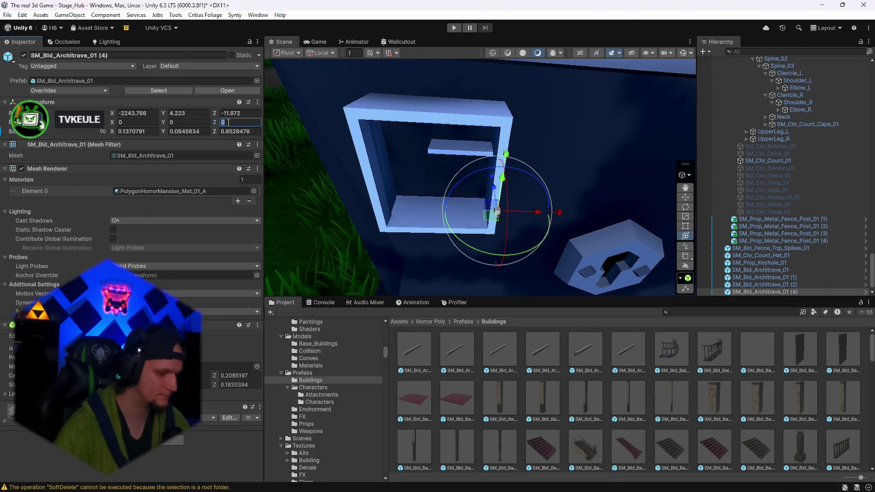
pyautogui.write('90')
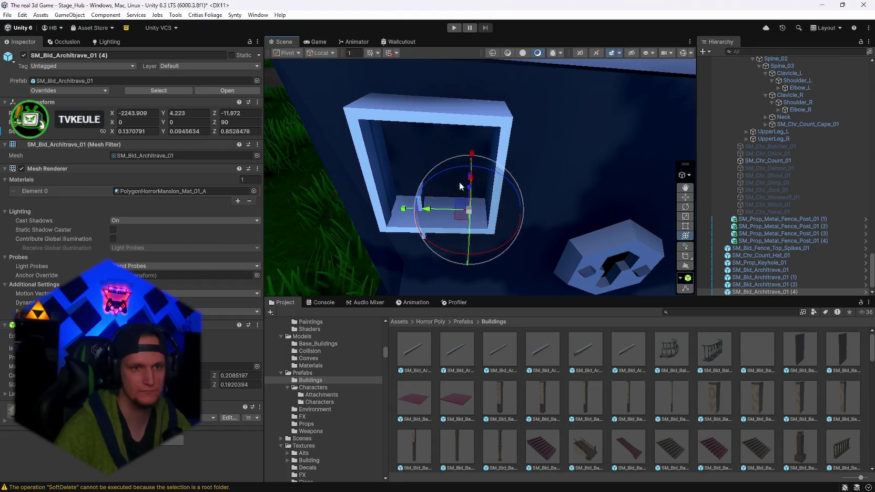
pyautogui.moveTo(473, 184); pyautogui.dragTo(474, 114)
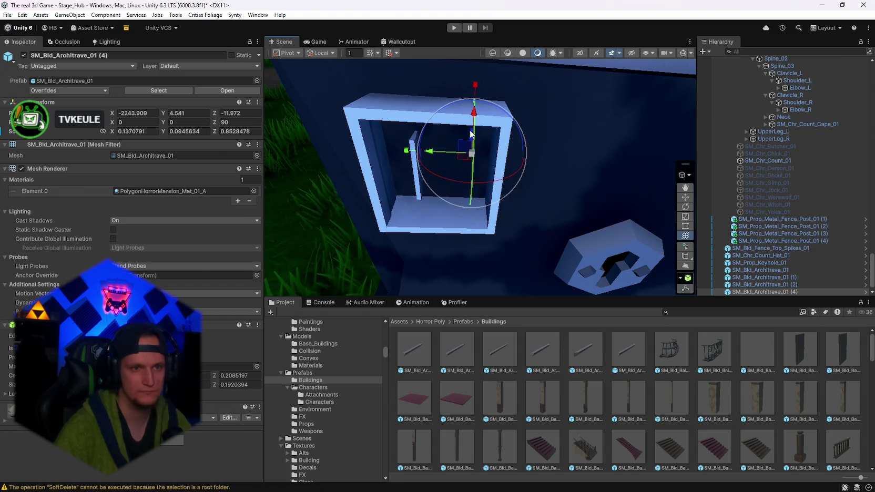
pyautogui.moveTo(413, 134); pyautogui.dragTo(418, 138)
# Slide the upright bar sideways and duplicate it to add a second bar, copy (5).
pyautogui.moveTo(418, 138)
pyautogui.mouseDown()
pyautogui.moveTo(426, 152)
pyautogui.moveTo(496, 144)
pyautogui.mouseUp()
pyautogui.moveTo(445, 152)
pyautogui.mouseDown()
pyautogui.moveTo(483, 152)
pyautogui.moveTo(420, 134)
pyautogui.moveTo(486, 161)
pyautogui.moveTo(526, 163)
pyautogui.mouseUp()
pyautogui.hotkey('ctrl', 'd')
pyautogui.keyDown('ctrl'); pyautogui.click(754, 284); pyautogui.keyUp('ctrl')
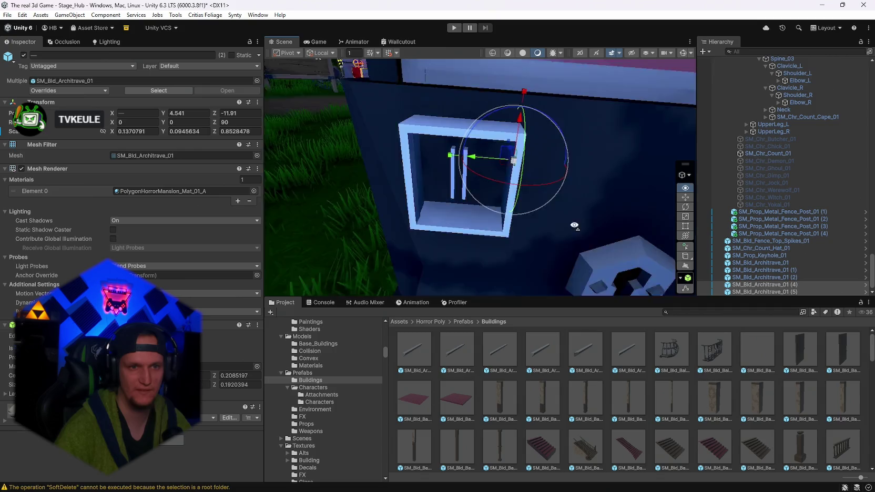
# Stand SM_Bld_Architrave_01 (6) upright with Rotation Z 0 and move it toward the window opening.
pyautogui.moveTo(522, 229)
pyautogui.mouseDown()
pyautogui.moveTo(568, 187)
pyautogui.moveTo(558, 174)
pyautogui.mouseUp()
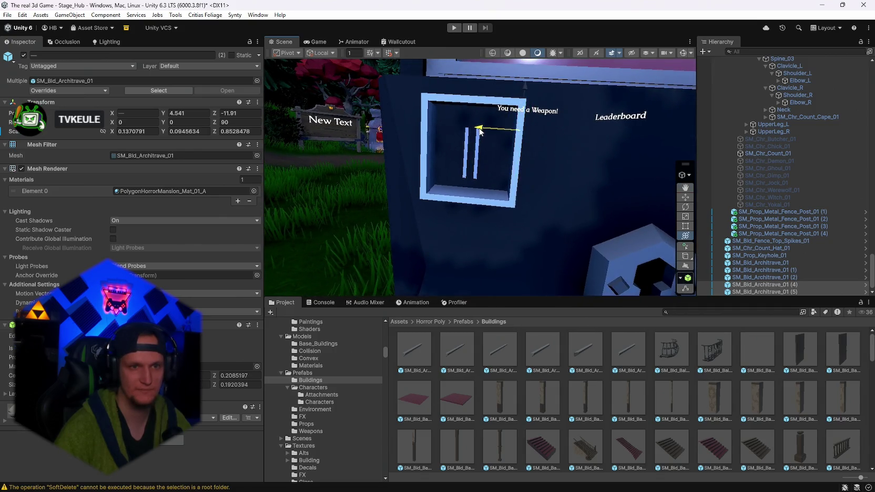
pyautogui.moveTo(523, 91); pyautogui.dragTo(527, 84)
pyautogui.moveTo(497, 207)
pyautogui.mouseDown()
pyautogui.moveTo(550, 197)
pyautogui.moveTo(526, 185)
pyautogui.mouseUp()
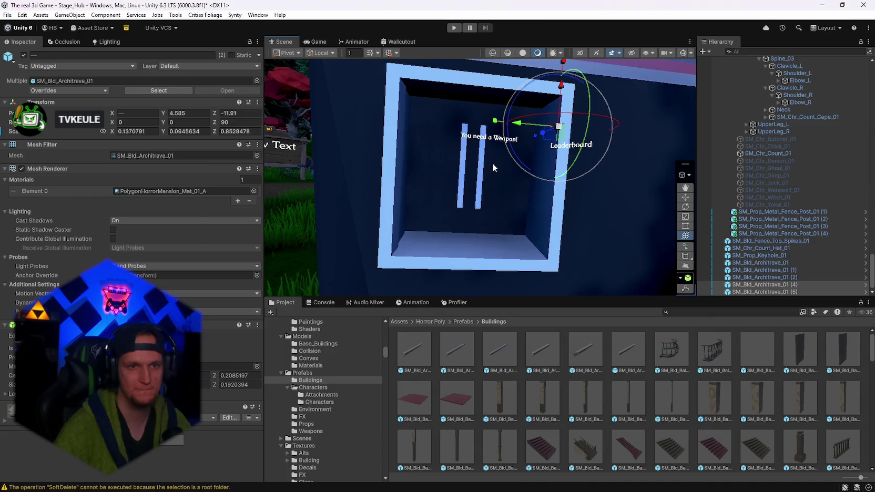
pyautogui.click(749, 290)
pyautogui.click(239, 122)
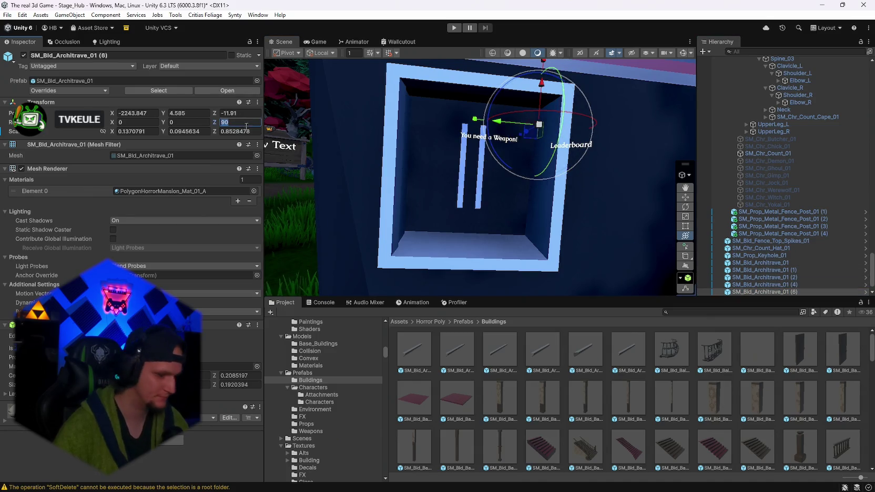
pyautogui.write('0')
pyautogui.moveTo(578, 128); pyautogui.dragTo(523, 132)
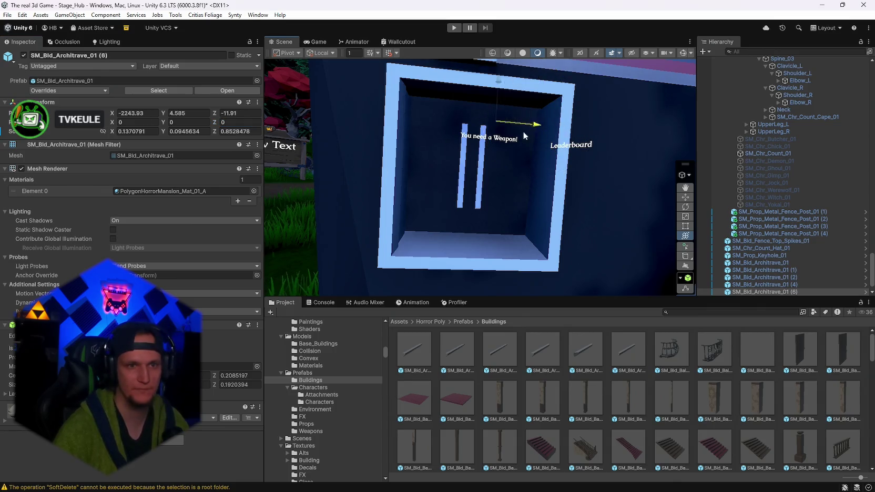
pyautogui.moveTo(484, 88)
pyautogui.mouseDown()
pyautogui.moveTo(486, 189)
pyautogui.moveTo(440, 189)
pyautogui.mouseUp()
# Shrink the architrave into a thin bar and nudge it into place inside the window.
pyautogui.press('r')
pyautogui.press('e')
pyautogui.press('w')
pyautogui.moveTo(487, 157); pyautogui.dragTo(489, 111)
pyautogui.press('e')
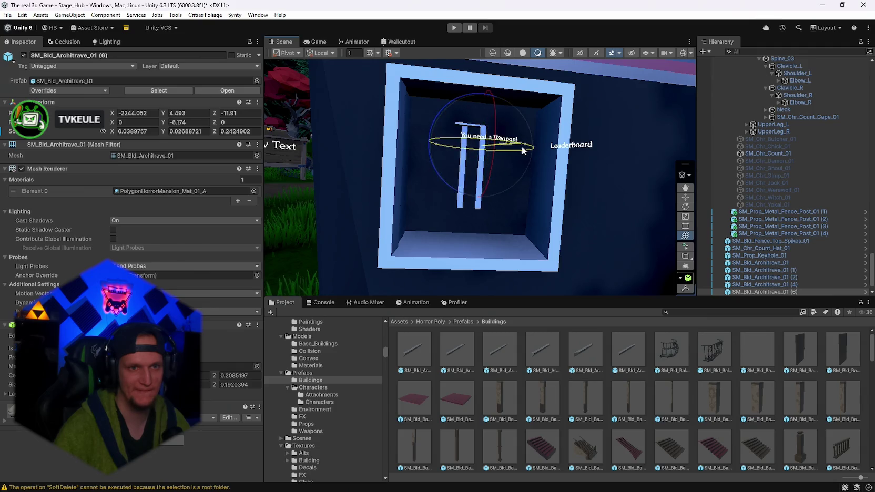
pyautogui.press('w')
pyautogui.press('t')
pyautogui.moveTo(519, 151)
pyautogui.mouseDown()
pyautogui.moveTo(571, 140)
pyautogui.moveTo(512, 182)
pyautogui.moveTo(522, 140)
pyautogui.mouseUp()
pyautogui.press('y')
# Raise the bar to Y 4.5 and centre it sideways inside the window.
pyautogui.scroll(5, 513, 183)
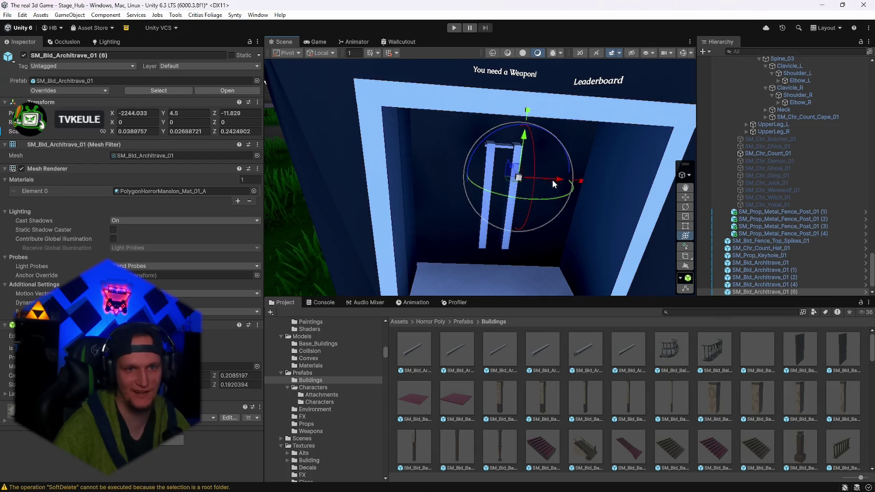
pyautogui.moveTo(552, 179); pyautogui.dragTo(557, 184)
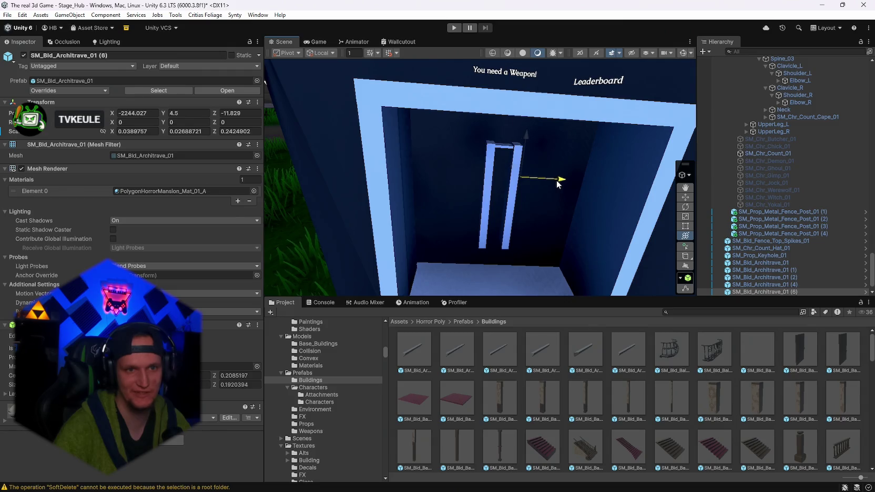
pyautogui.press('f')
pyautogui.moveTo(425, 178); pyautogui.dragTo(461, 182)
pyautogui.moveTo(459, 145)
pyautogui.mouseDown()
pyautogui.moveTo(502, 141)
pyautogui.moveTo(477, 146)
pyautogui.moveTo(469, 201)
pyautogui.moveTo(519, 161)
pyautogui.moveTo(532, 166)
pyautogui.mouseUp()
# Duplicate the bar as SM_Bld_Architrave_01 (7) and check it against the window frame.
pyautogui.hotkey('ctrl', 'd')
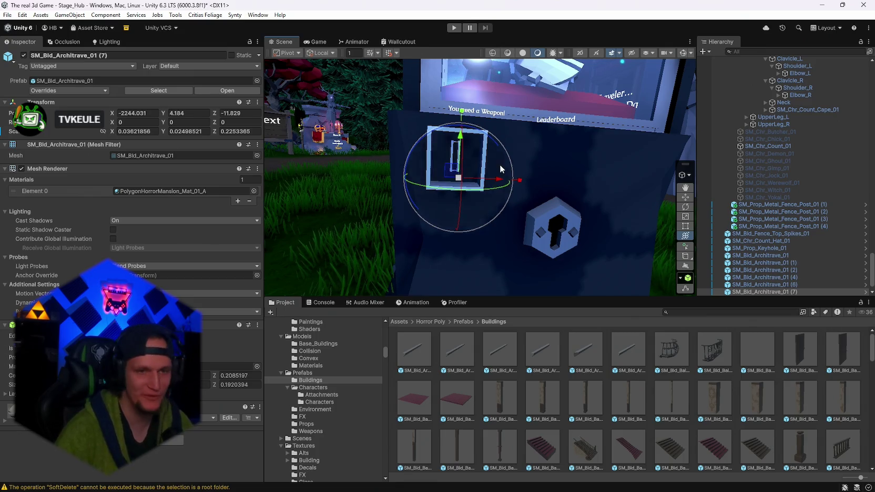
pyautogui.moveTo(500, 164); pyautogui.dragTo(551, 163)
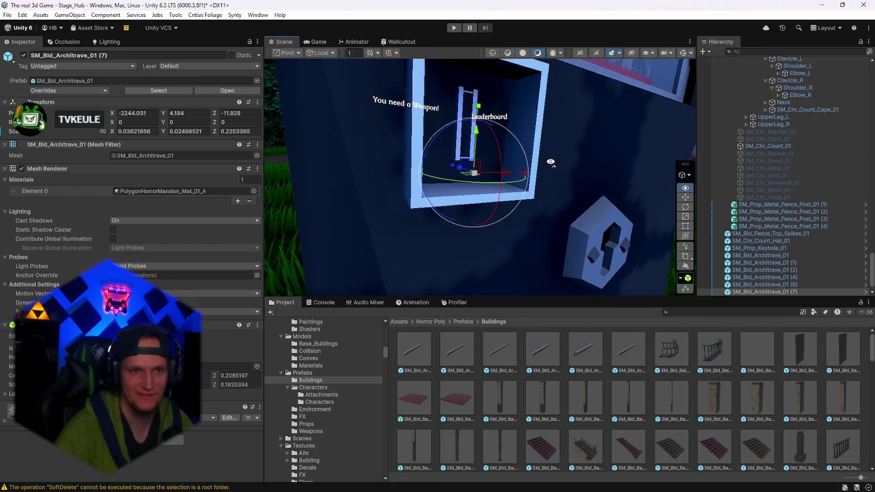
pyautogui.click(695, 312)
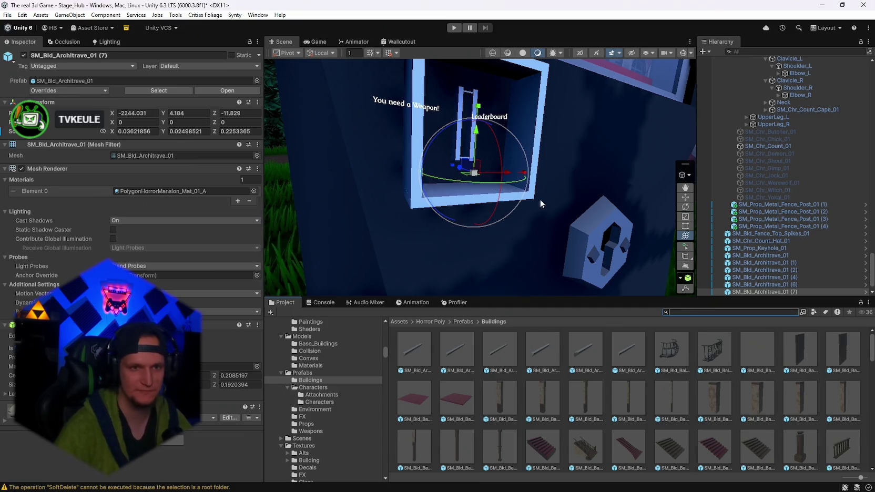
pyautogui.moveTo(540, 200); pyautogui.dragTo(492, 183)
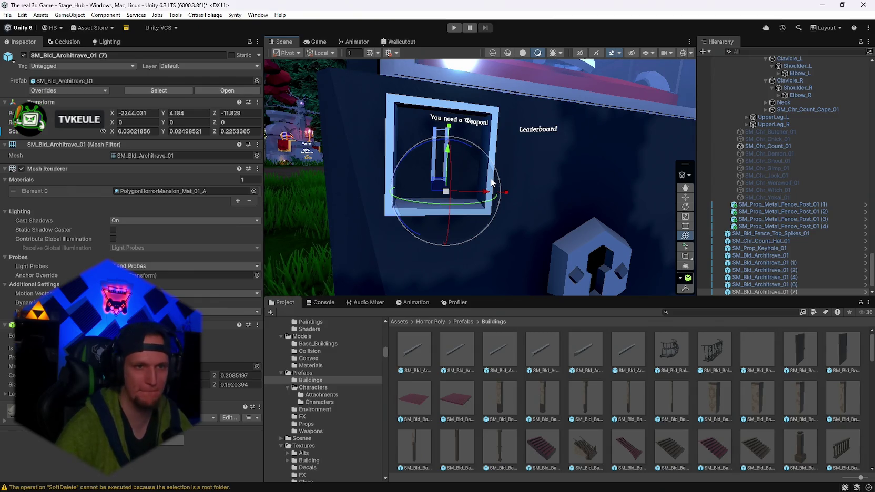
pyautogui.moveTo(592, 195)
pyautogui.mouseDown()
pyautogui.moveTo(571, 190)
pyautogui.moveTo(543, 221)
pyautogui.moveTo(442, 211)
pyautogui.mouseUp()
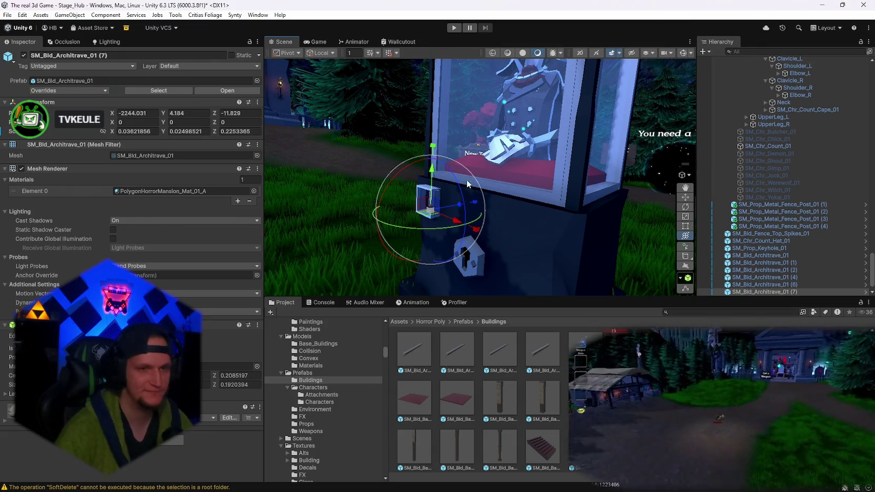
# Browse building prefabs, previewing SM_Bld_Chimney_Transition_01, SM_Bld_Glasshouse_Door_01 and both Glasshouse peaks.
pyautogui.scroll(5, 530, 200)
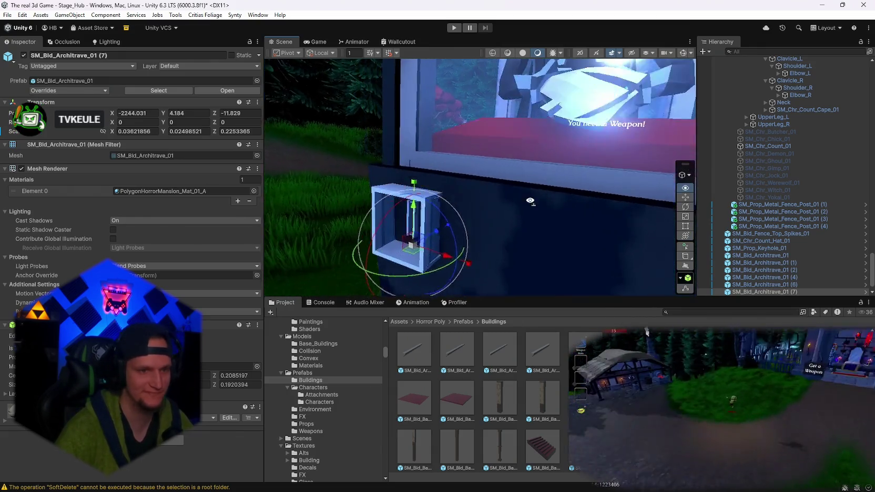
pyautogui.moveTo(531, 200)
pyautogui.mouseDown()
pyautogui.moveTo(584, 192)
pyautogui.moveTo(564, 185)
pyautogui.moveTo(555, 215)
pyautogui.mouseUp()
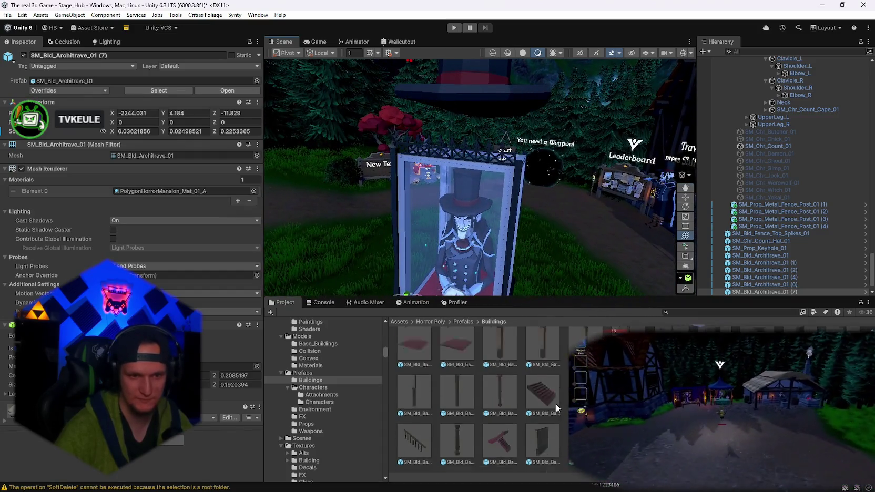
pyautogui.scroll(-5, 557, 404)
pyautogui.scroll(3, 555, 413)
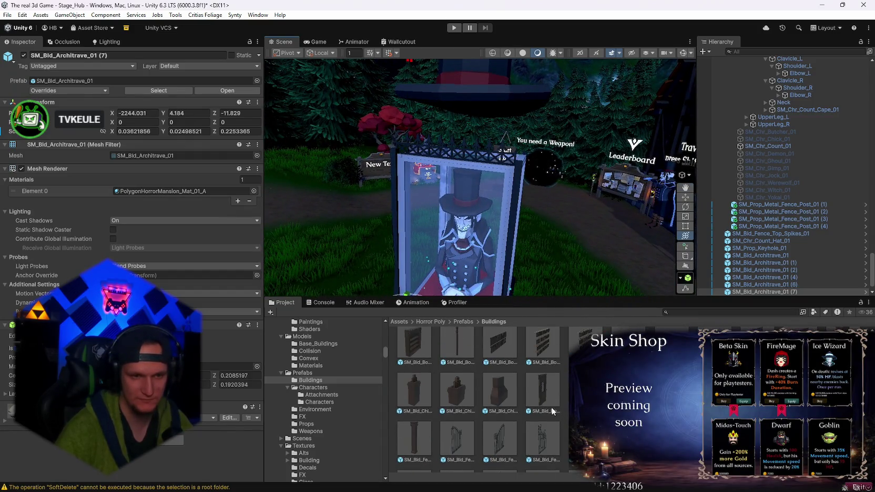
pyautogui.click(497, 396)
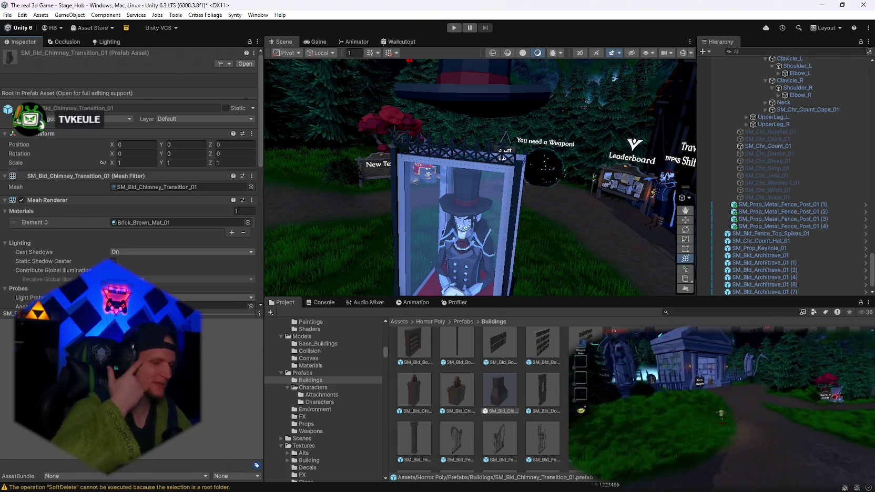
pyautogui.scroll(2, 479, 395)
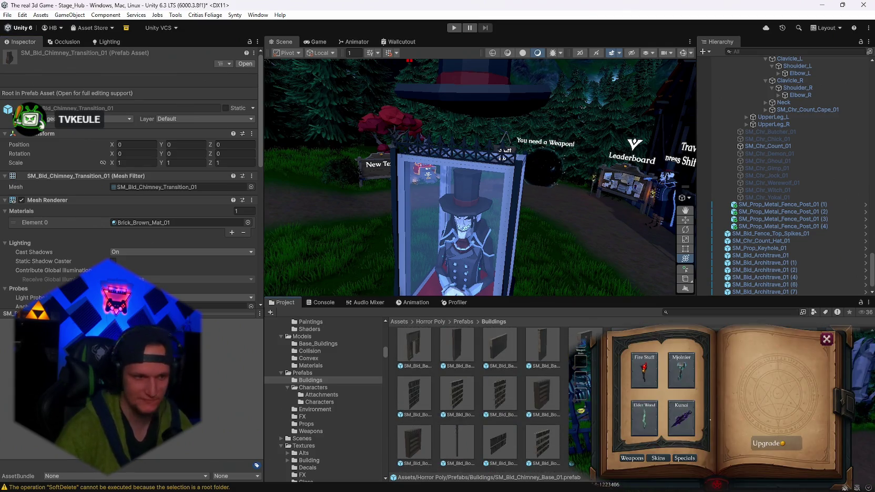
pyautogui.scroll(2, 479, 400)
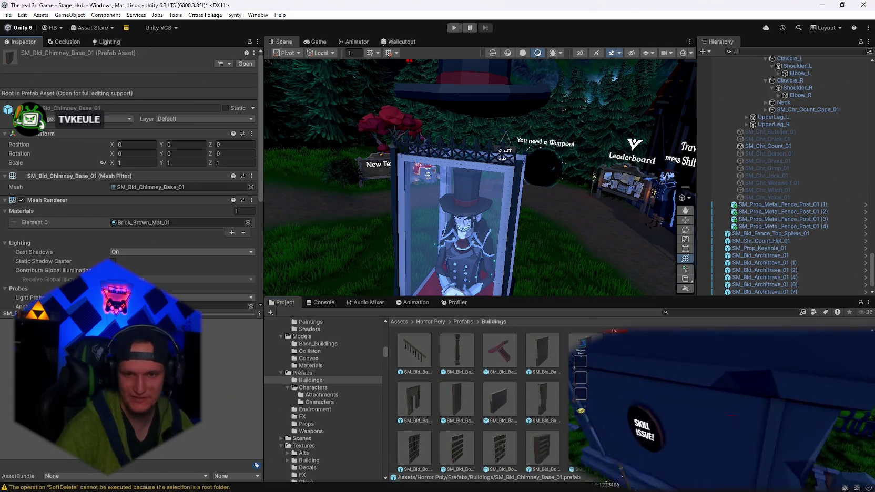
pyautogui.scroll(-5, 479, 400)
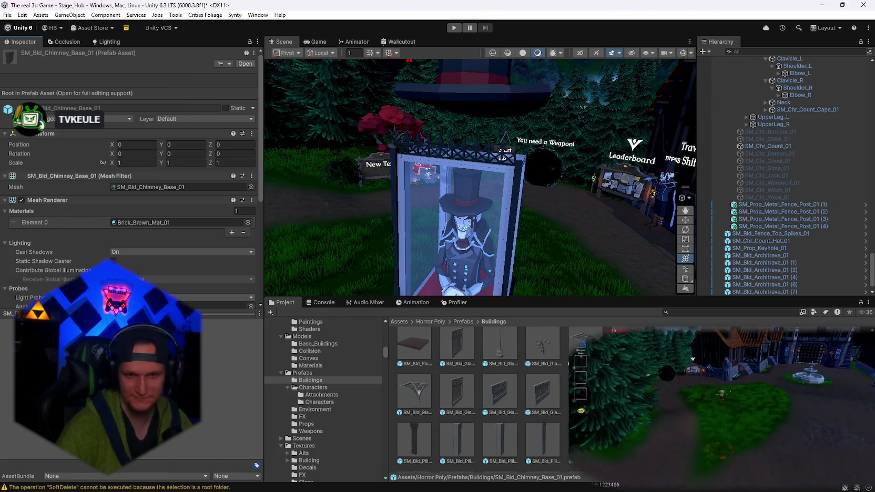
pyautogui.scroll(1, 478, 399)
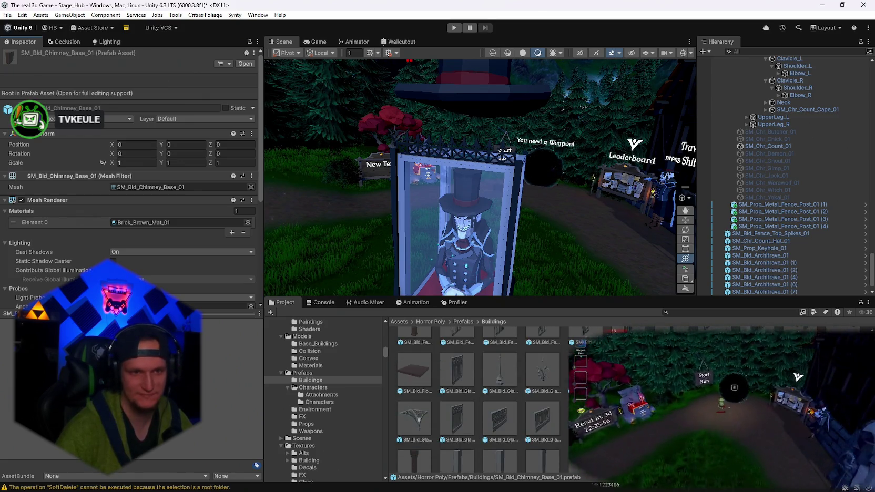
pyautogui.click(443, 381)
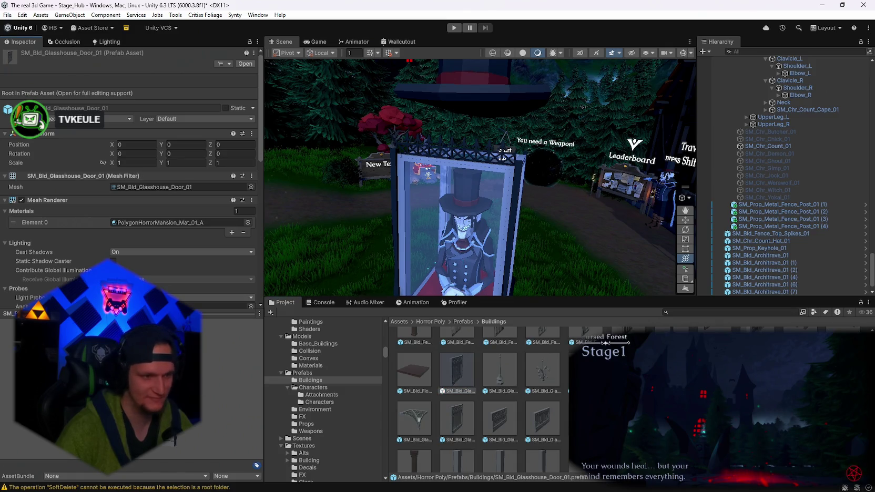
pyautogui.click(498, 371)
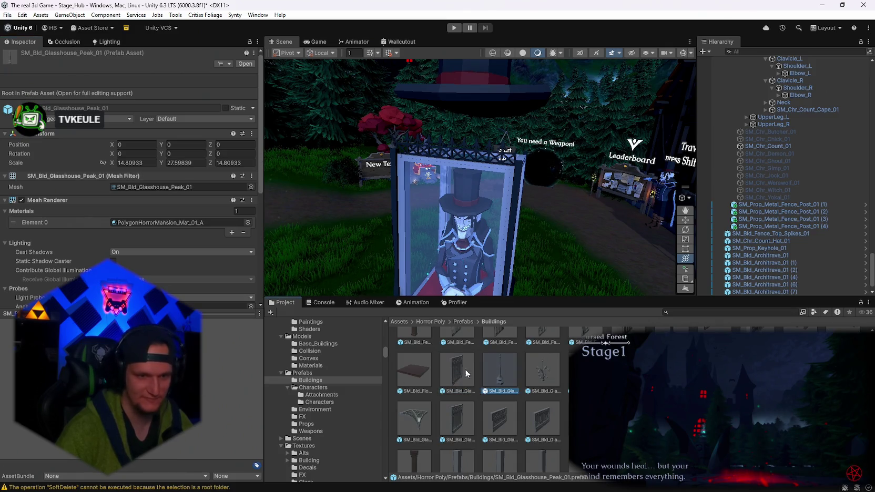
pyautogui.click(553, 378)
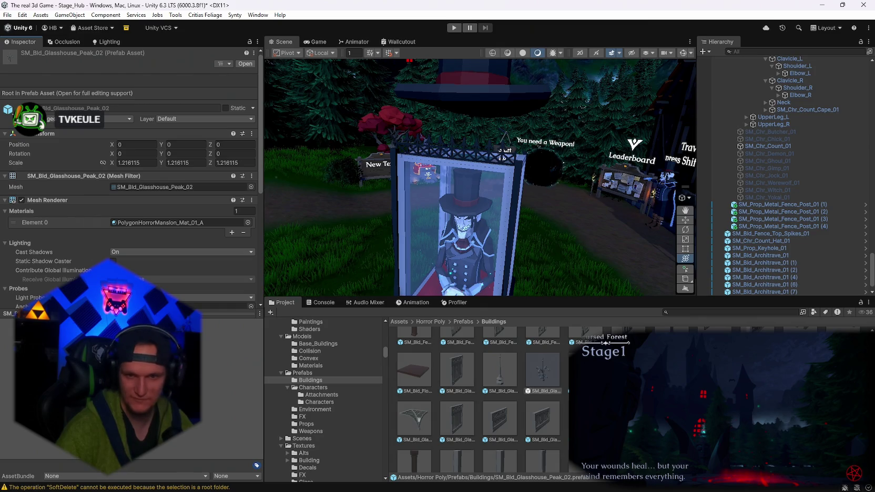
# Keep browsing, previewing SM_Bld_Porch_Rail_01, SM_Bld_Skirting_Corner_01 and SM_Bld_Base_Door_01.
pyautogui.scroll(-6, 552, 388)
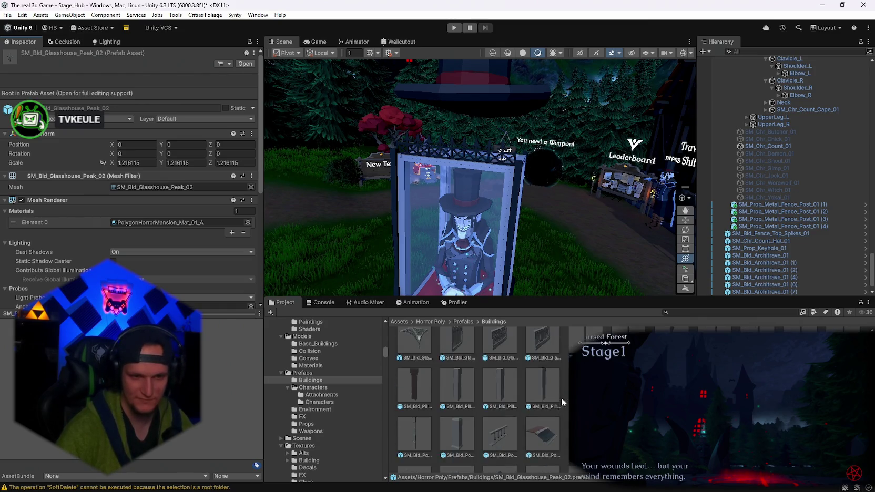
pyautogui.click(487, 389)
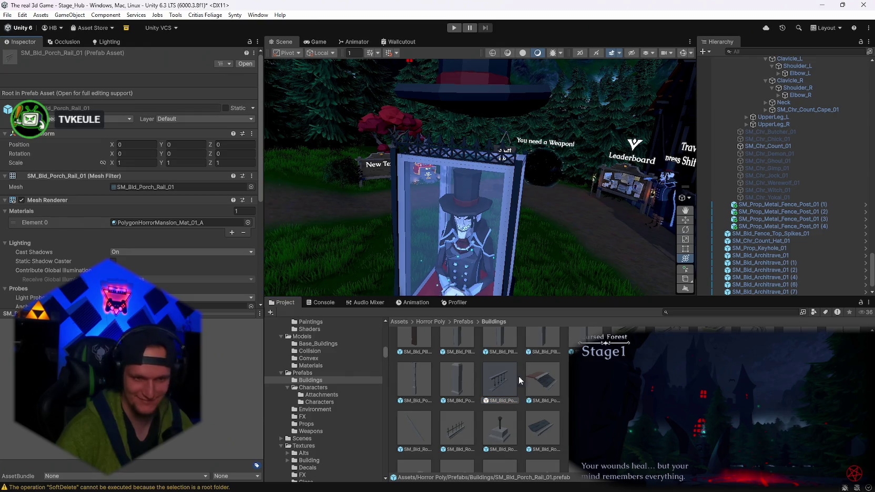
pyautogui.scroll(-3, 541, 384)
pyautogui.scroll(-2, 562, 391)
pyautogui.click(457, 393)
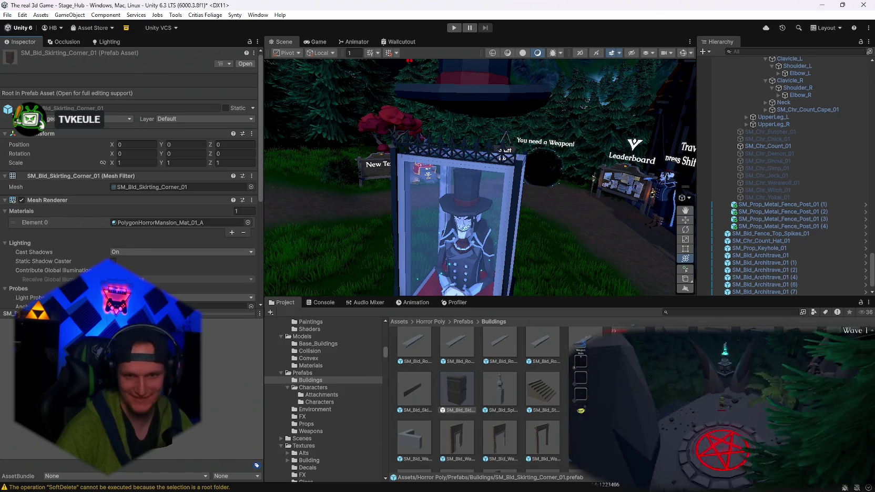
pyautogui.scroll(-2, 479, 400)
pyautogui.scroll(-3, 478, 400)
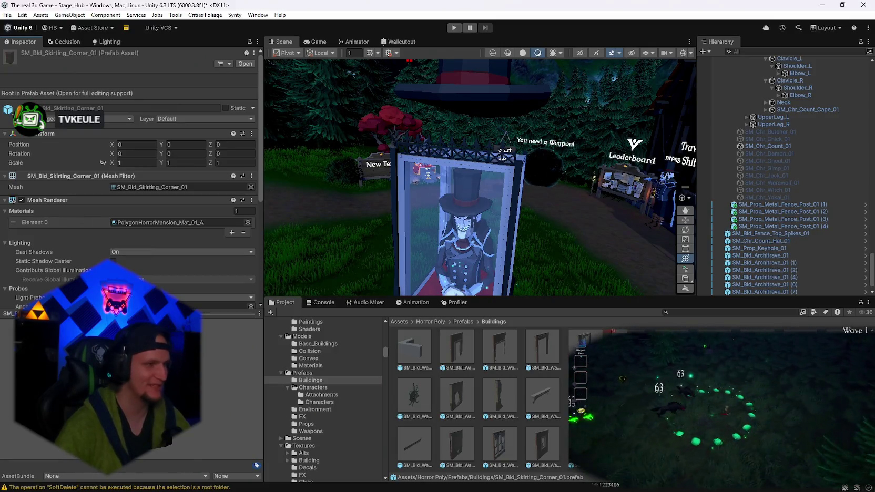
pyautogui.scroll(2, 442, 384)
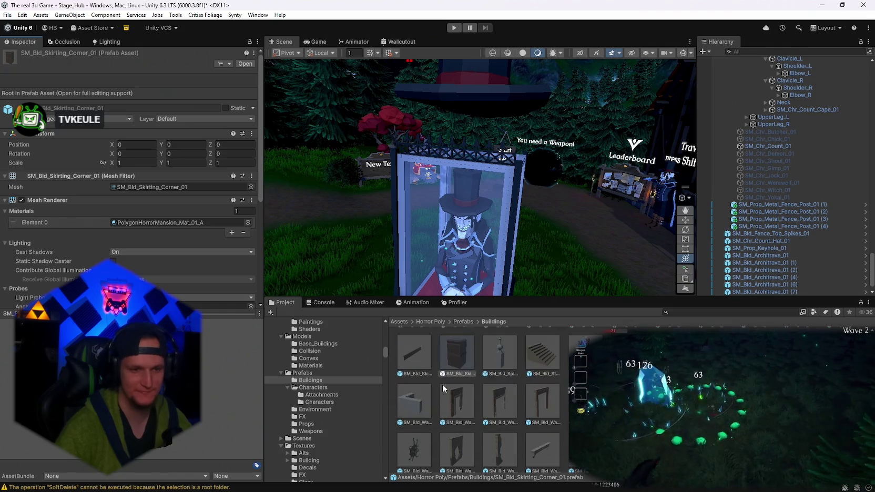
pyautogui.scroll(5, 474, 375)
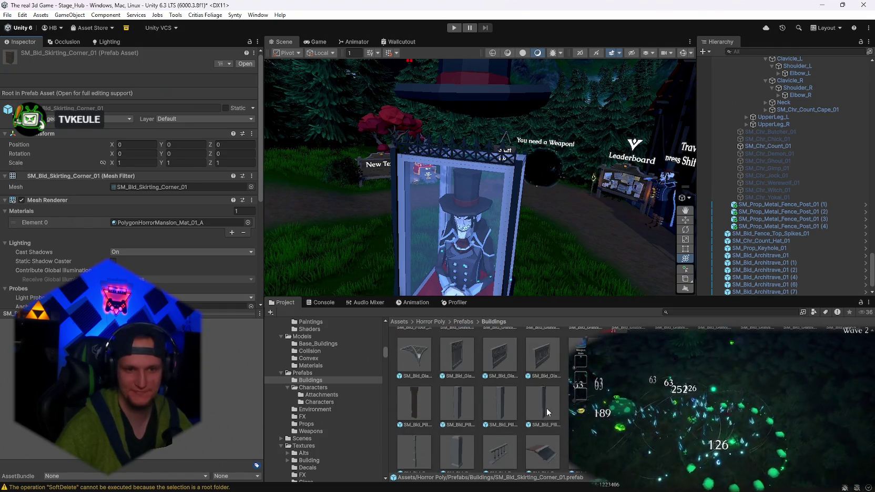
pyautogui.scroll(6, 560, 421)
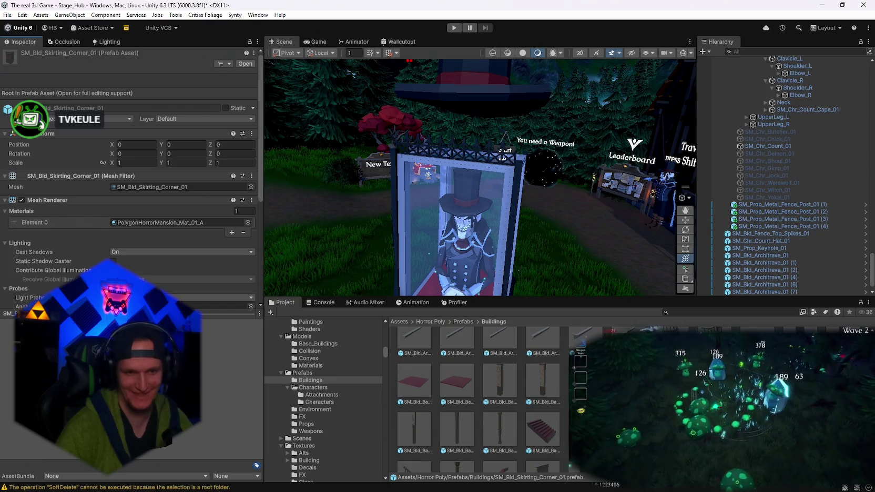
pyautogui.click(500, 400)
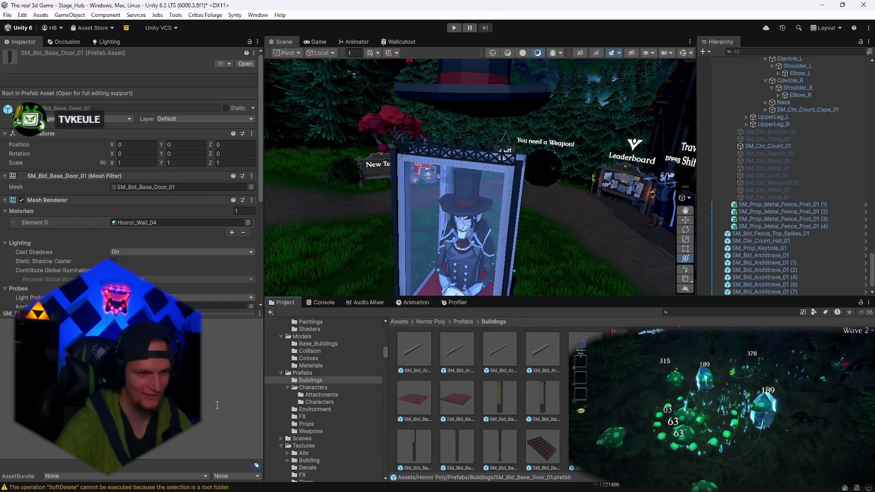
# Show the Horror Poly Props prefabs, scroll the grid, and select the ventilation pipe in the scene.
pyautogui.click(310, 409)
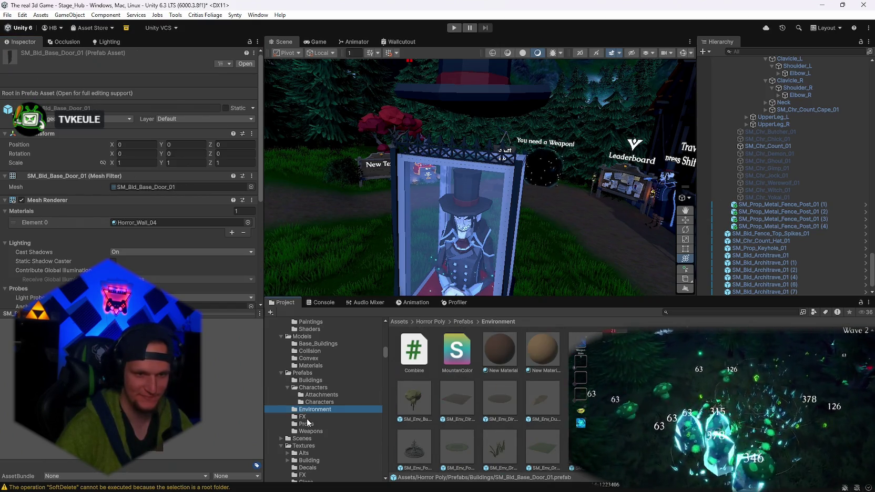
pyautogui.click(306, 417)
pyautogui.click(306, 424)
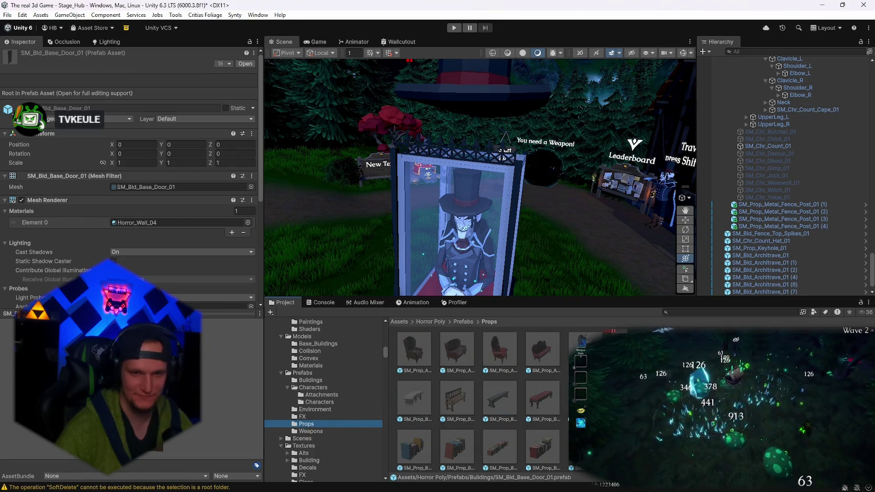
pyautogui.scroll(-3, 537, 446)
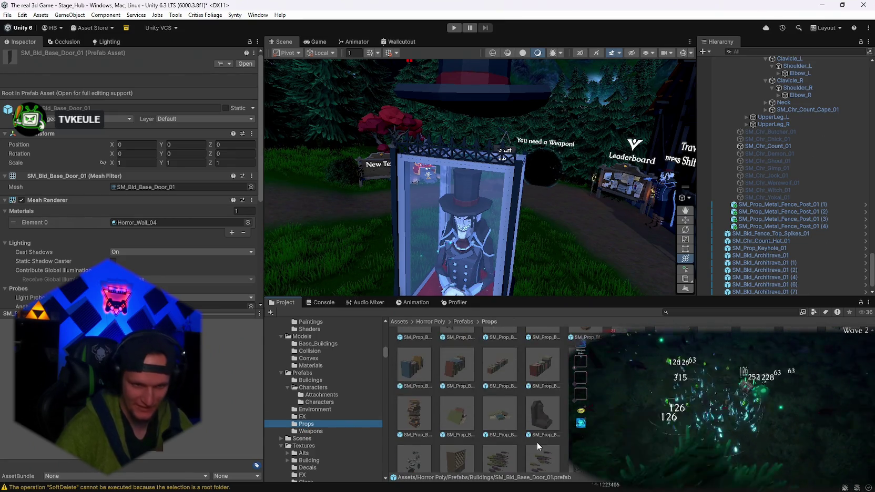
pyautogui.scroll(3, 537, 443)
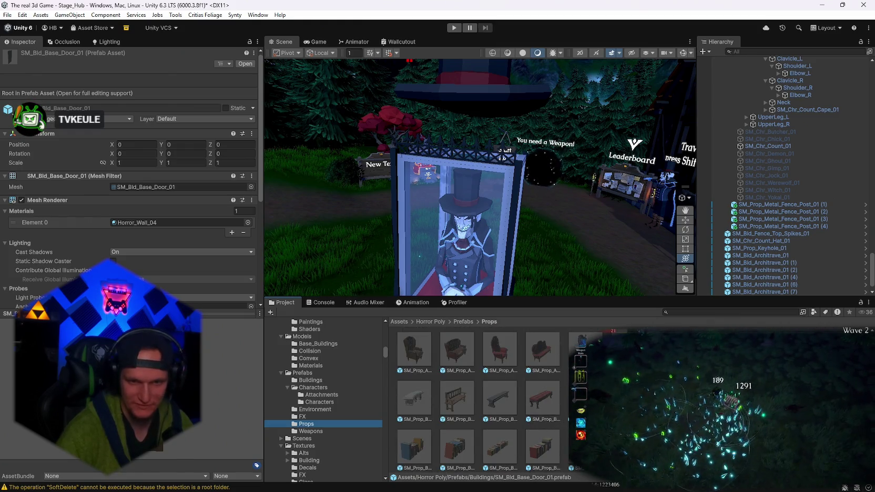
pyautogui.scroll(-5, 558, 421)
pyautogui.scroll(-2, 479, 400)
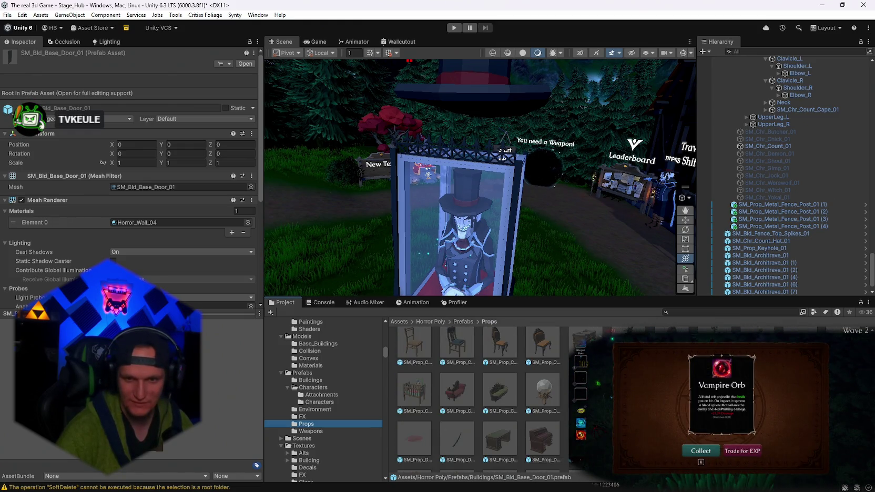
pyautogui.scroll(-2, 478, 400)
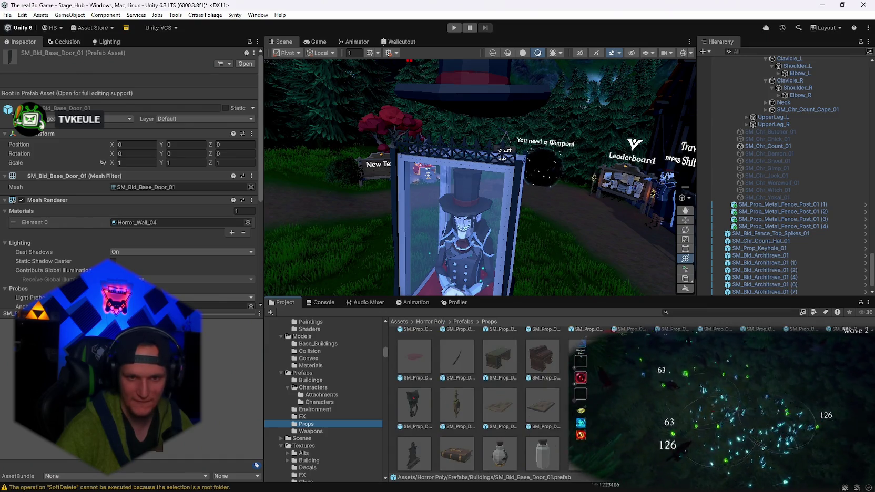
pyautogui.scroll(-4, 423, 428)
pyautogui.scroll(-10, 337, 422)
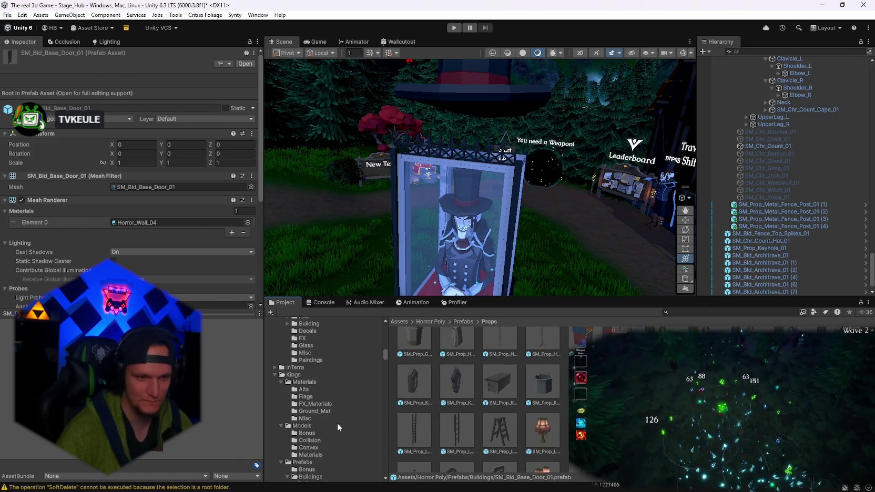
pyautogui.scroll(-10, 337, 422)
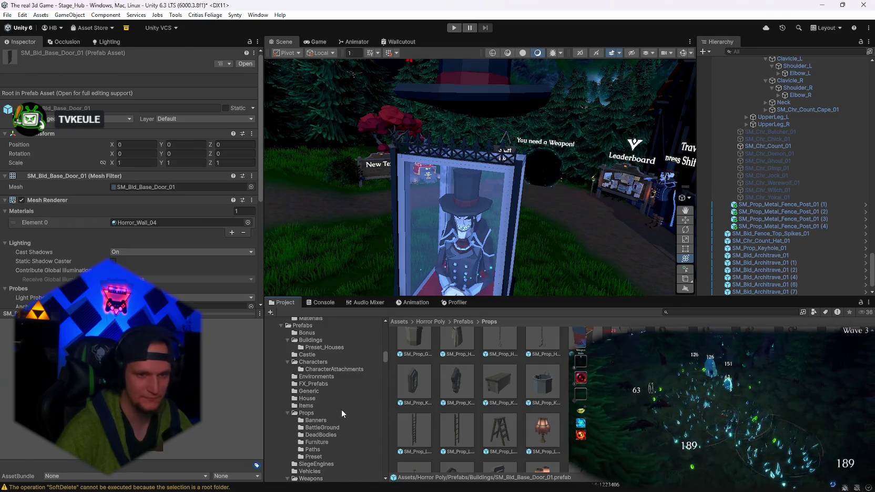
pyautogui.scroll(-4, 341, 409)
pyautogui.scroll(-3, 473, 399)
pyautogui.scroll(3, 620, 198)
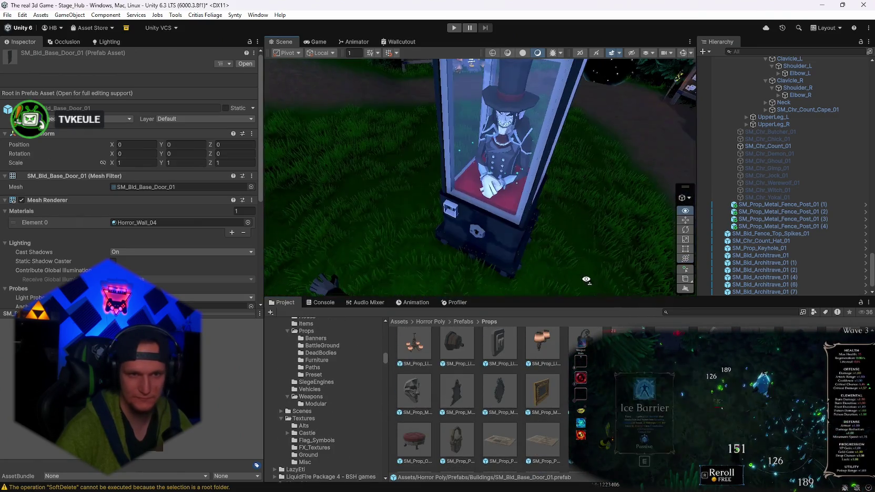
pyautogui.click(511, 241)
# Lift SM_Prop_Forge_Ventilation_Pipe_01 (1) onto the case top and shrink it slightly.
pyautogui.scroll(-3, 468, 252)
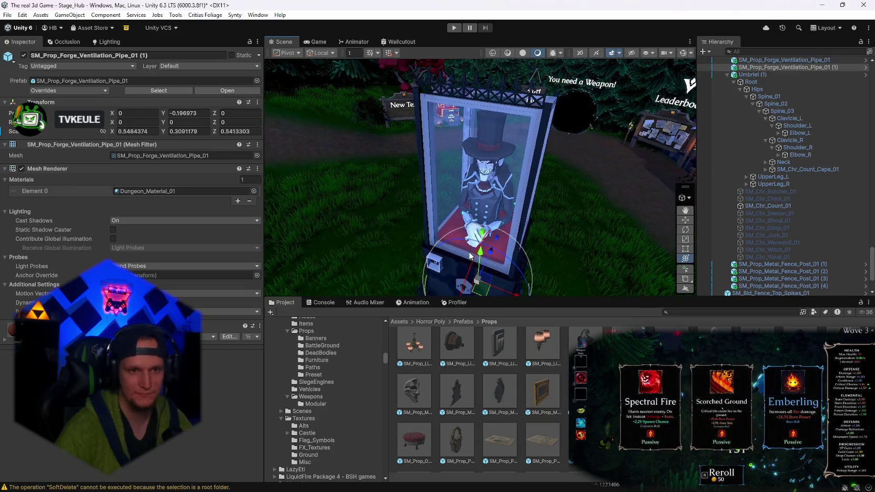
pyautogui.moveTo(483, 258); pyautogui.dragTo(483, 90)
pyautogui.press('f')
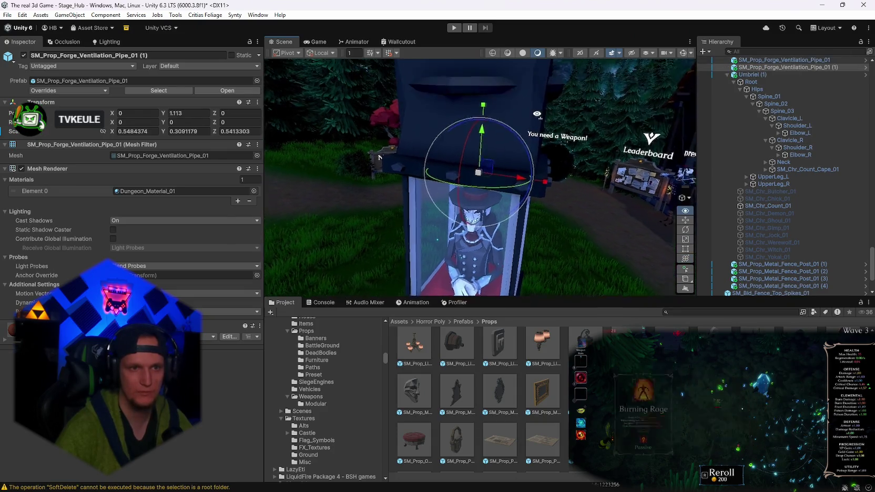
pyautogui.moveTo(472, 206)
pyautogui.mouseDown()
pyautogui.moveTo(462, 204)
pyautogui.moveTo(469, 207)
pyautogui.moveTo(531, 165)
pyautogui.moveTo(530, 126)
pyautogui.moveTo(528, 134)
pyautogui.moveTo(644, 121)
pyautogui.moveTo(570, 103)
pyautogui.mouseUp()
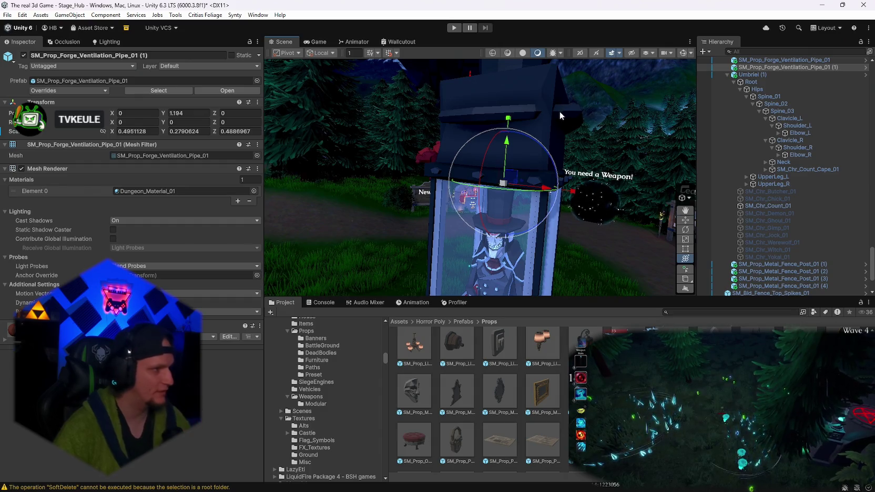
# Fine-tune the pipe's height on the case top, then select the oversized top hat.
pyautogui.moveTo(508, 118); pyautogui.dragTo(503, 134)
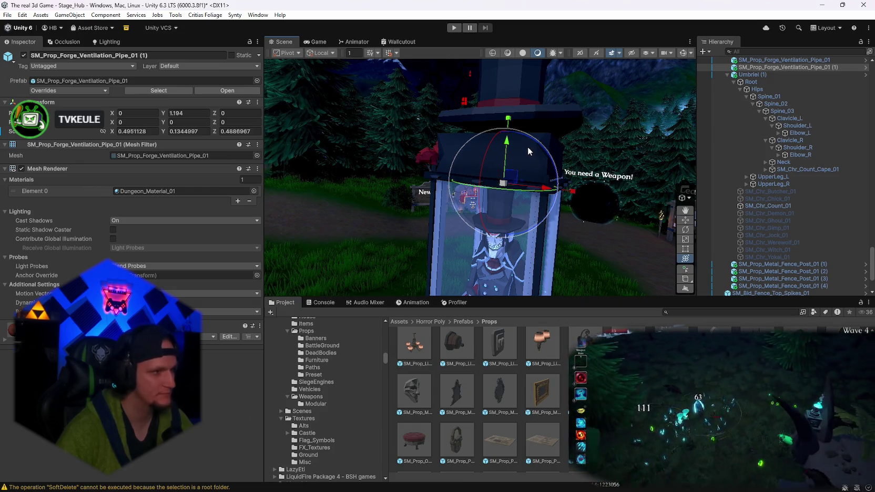
pyautogui.moveTo(527, 150)
pyautogui.mouseDown()
pyautogui.moveTo(425, 210)
pyautogui.moveTo(505, 198)
pyautogui.mouseUp()
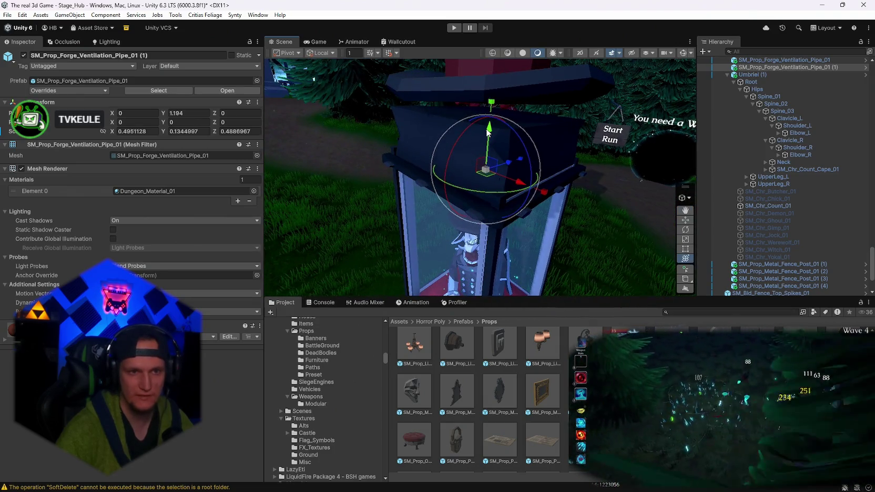
pyautogui.moveTo(487, 133)
pyautogui.mouseDown()
pyautogui.moveTo(664, 200)
pyautogui.moveTo(545, 138)
pyautogui.moveTo(525, 82)
pyautogui.mouseUp()
pyautogui.click(524, 84)
pyautogui.moveTo(560, 132)
pyautogui.mouseDown()
pyautogui.moveTo(498, 168)
pyautogui.moveTo(634, 181)
pyautogui.moveTo(576, 141)
pyautogui.moveTo(477, 111)
pyautogui.moveTo(460, 85)
pyautogui.moveTo(436, 94)
pyautogui.moveTo(577, 150)
pyautogui.moveTo(545, 156)
pyautogui.mouseUp()
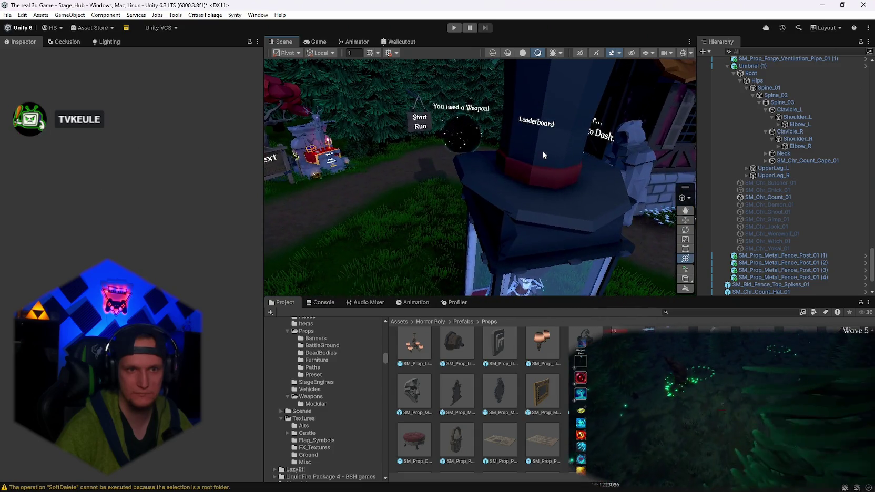
pyautogui.click(545, 158)
pyautogui.moveTo(534, 189)
pyautogui.mouseDown()
pyautogui.moveTo(500, 179)
pyautogui.moveTo(442, 133)
pyautogui.moveTo(471, 168)
pyautogui.mouseUp()
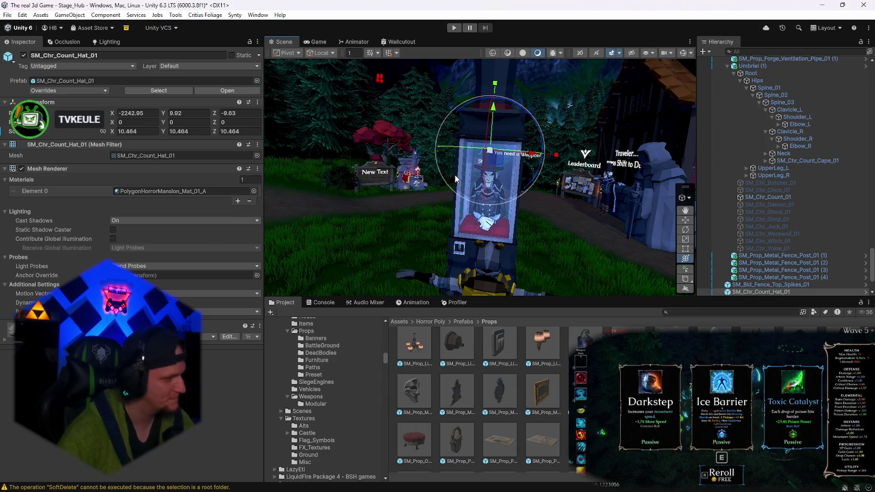
pyautogui.moveTo(455, 179)
pyautogui.mouseDown()
pyautogui.moveTo(396, 195)
pyautogui.moveTo(510, 241)
pyautogui.moveTo(556, 211)
pyautogui.moveTo(499, 205)
pyautogui.moveTo(541, 213)
pyautogui.moveTo(536, 200)
pyautogui.mouseUp()
pyautogui.scroll(5, 498, 463)
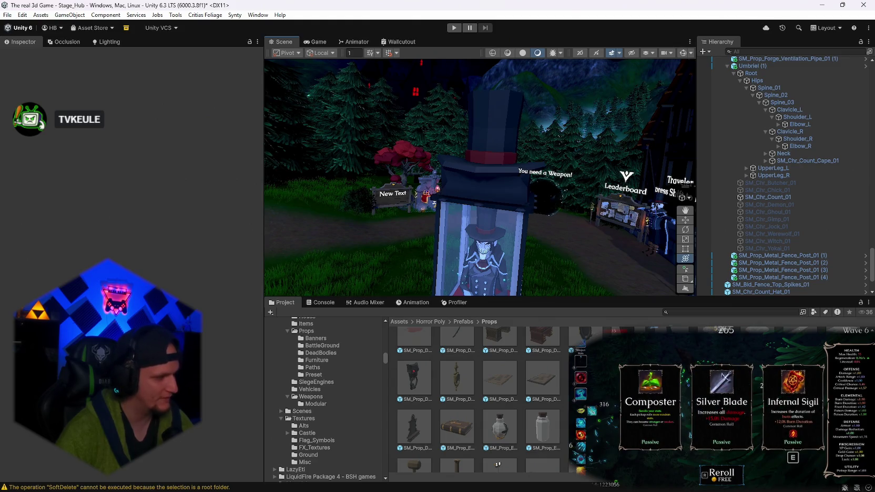
pyautogui.press('r')
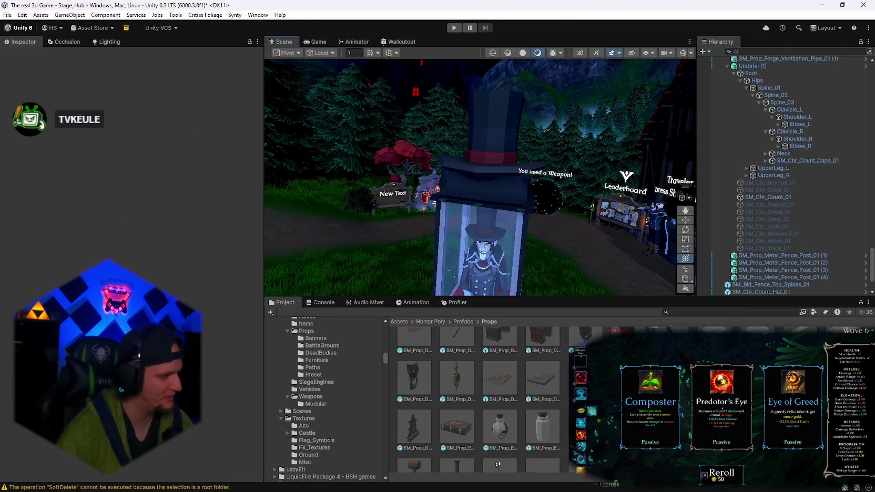
pyautogui.moveTo(572, 238)
pyautogui.mouseDown()
pyautogui.moveTo(583, 208)
pyautogui.moveTo(453, 219)
pyautogui.moveTo(480, 224)
pyautogui.mouseUp()
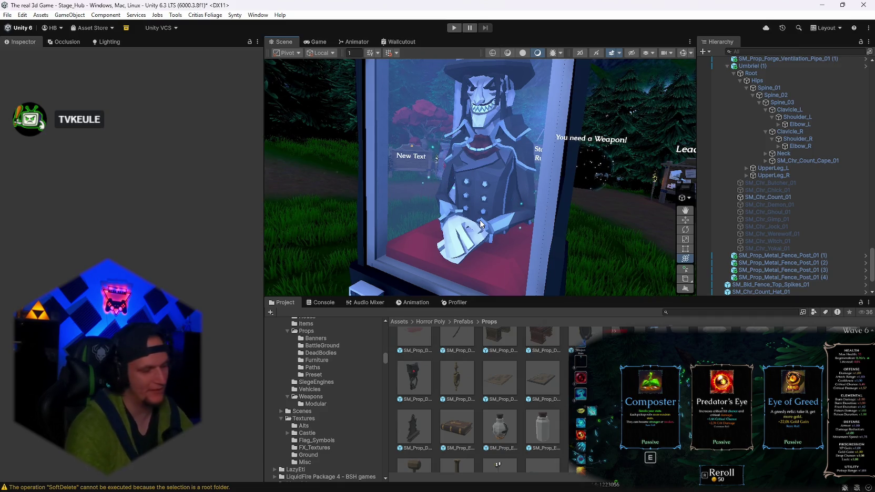
pyautogui.press('Escape')
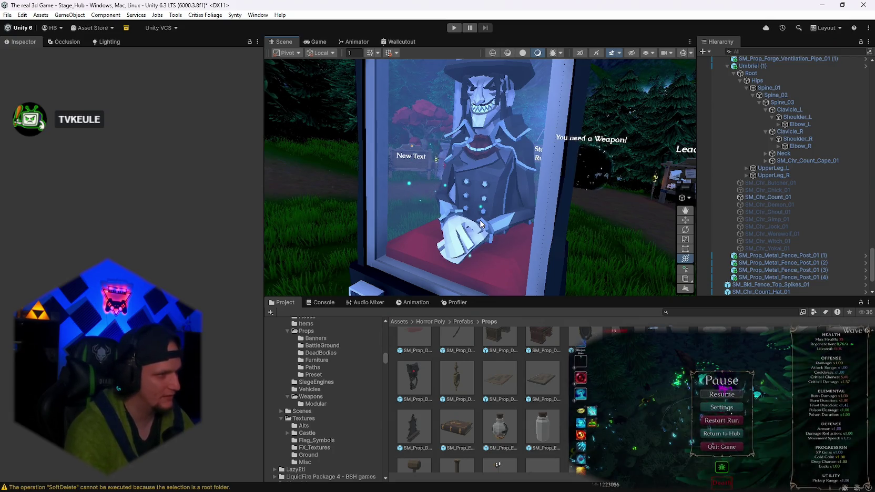
pyautogui.press('Escape')
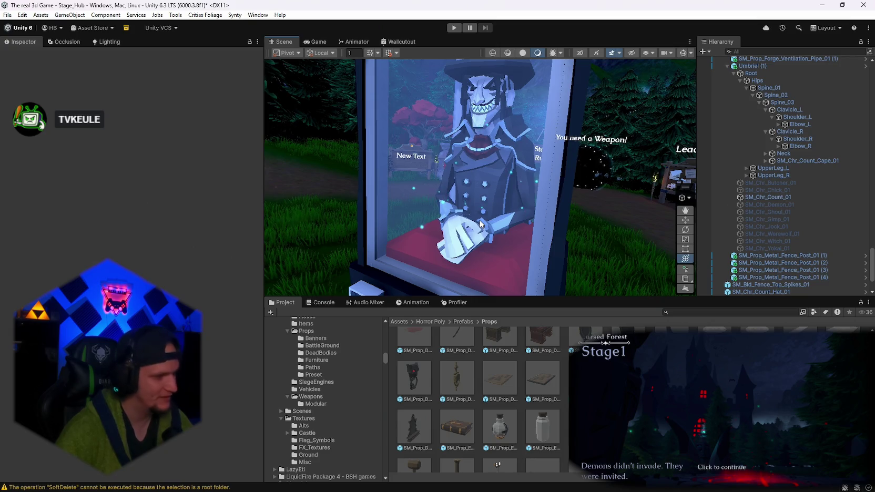
pyautogui.moveTo(535, 224)
pyautogui.mouseDown()
pyautogui.moveTo(575, 165)
pyautogui.moveTo(565, 210)
pyautogui.mouseUp()
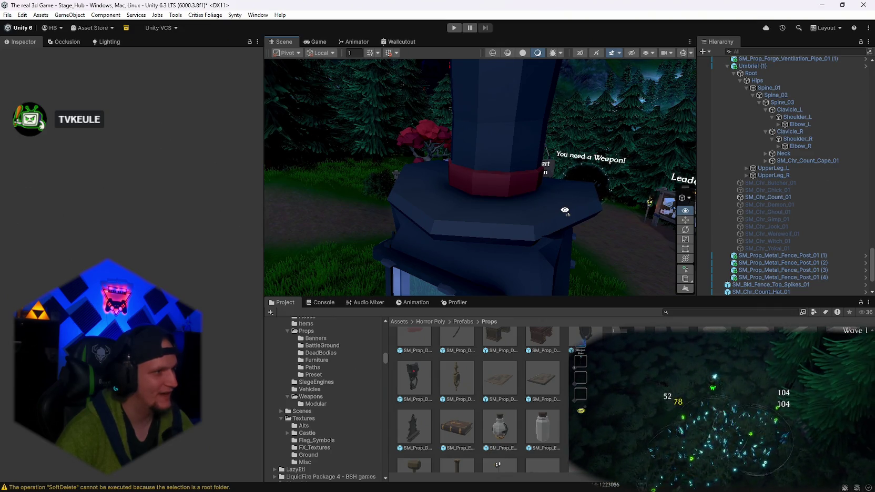
# Scale SM_Chr_Count_Hat_01 up to about 14.63 on the display case.
pyautogui.moveTo(565, 210); pyautogui.dragTo(565, 210)
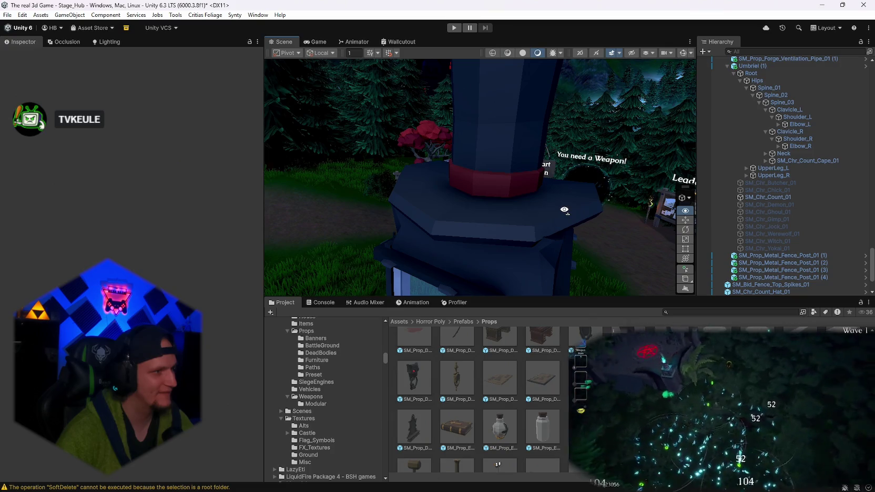
pyautogui.moveTo(564, 210); pyautogui.dragTo(529, 191)
pyautogui.click(488, 248)
pyautogui.moveTo(489, 248)
pyautogui.mouseDown()
pyautogui.moveTo(493, 221)
pyautogui.moveTo(493, 232)
pyautogui.mouseUp()
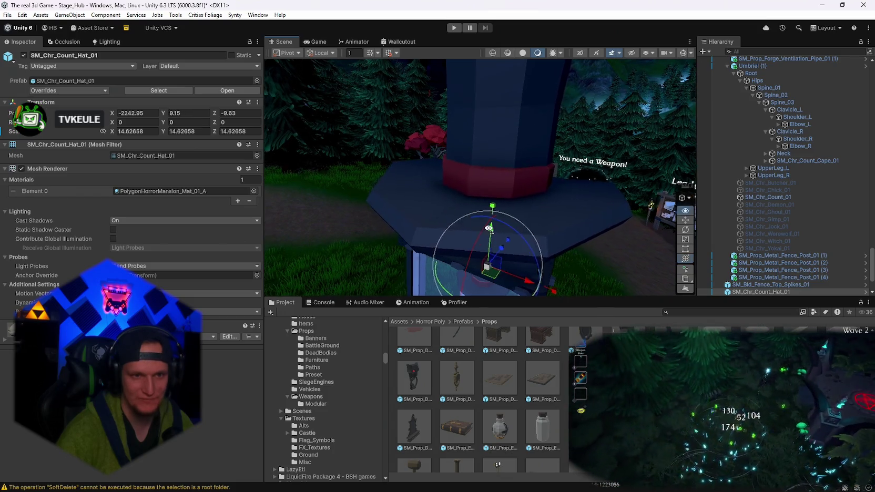
pyautogui.scroll(-8, 493, 232)
pyautogui.moveTo(613, 199); pyautogui.dragTo(543, 201)
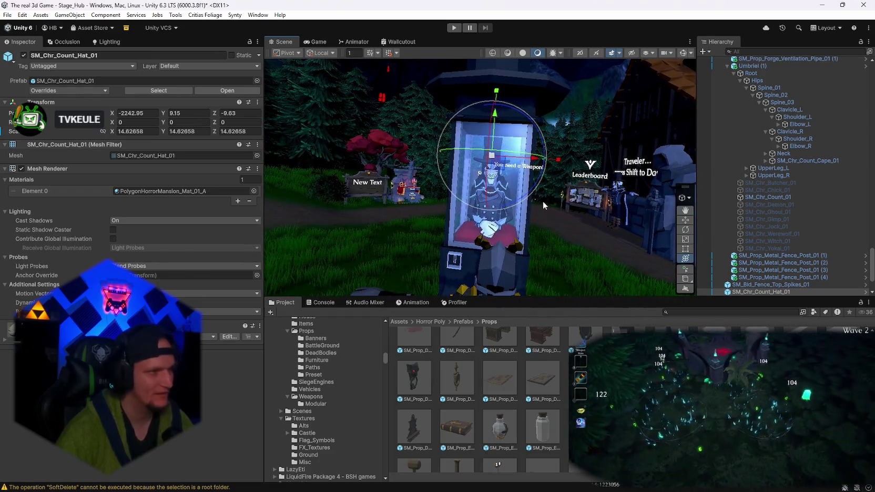
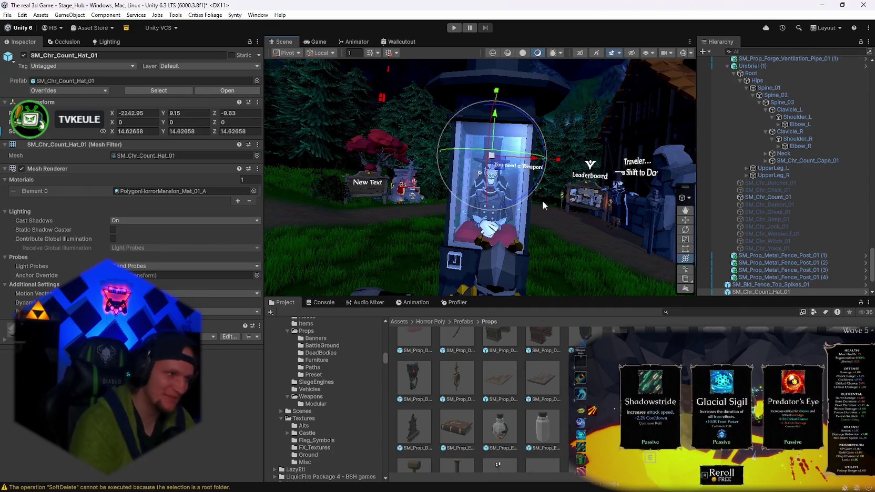
# Orbit the Scene view in close to the Count standing in his glass booth.
pyautogui.moveTo(543, 201)
pyautogui.mouseDown()
pyautogui.moveTo(479, 221)
pyautogui.moveTo(516, 223)
pyautogui.mouseUp()
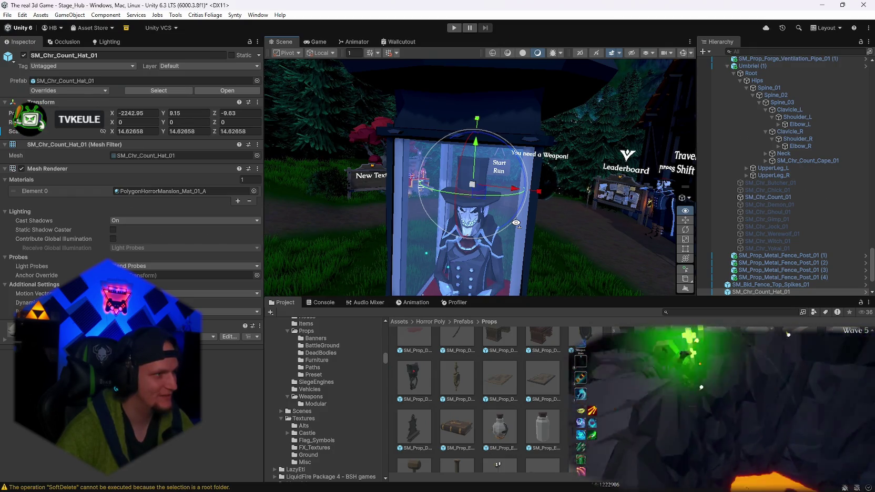
pyautogui.moveTo(516, 223); pyautogui.dragTo(516, 223)
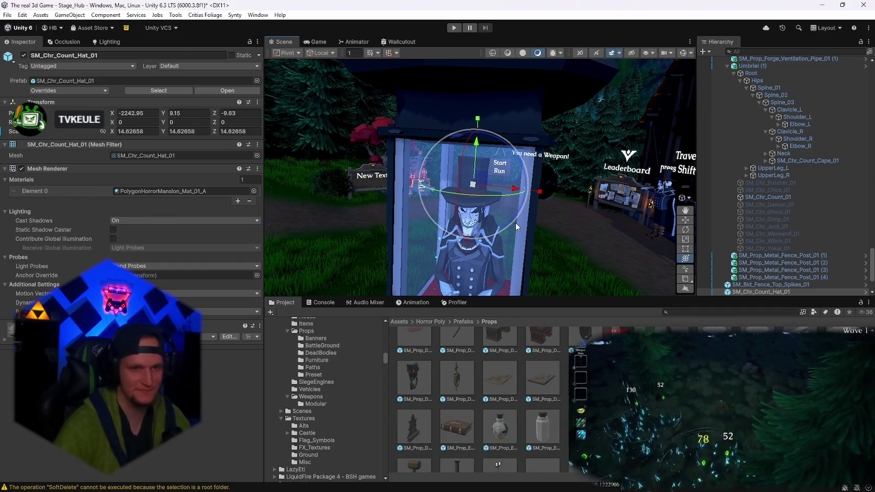
# Inspect the SM_Prop_PaintingFrame_02 prefab in the Horror Poly props grid.
pyautogui.scroll(2, 516, 222)
pyautogui.scroll(1, 479, 400)
pyautogui.scroll(3, 493, 400)
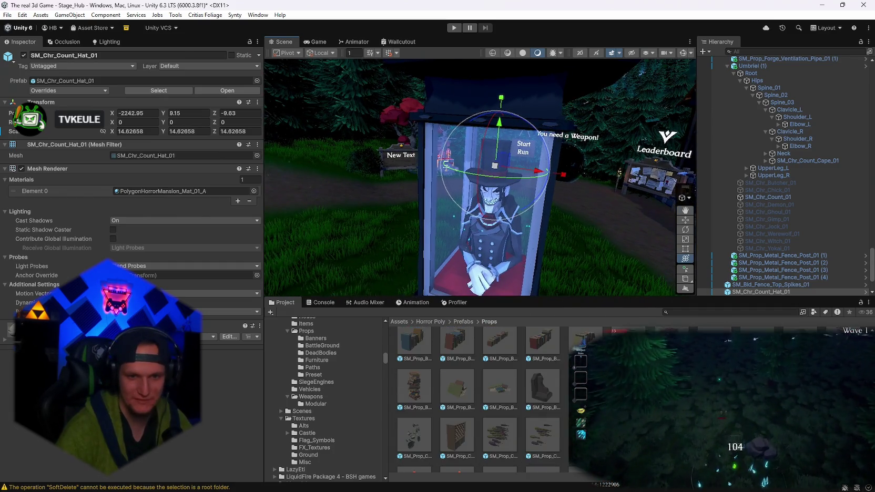
pyautogui.scroll(-15, 478, 400)
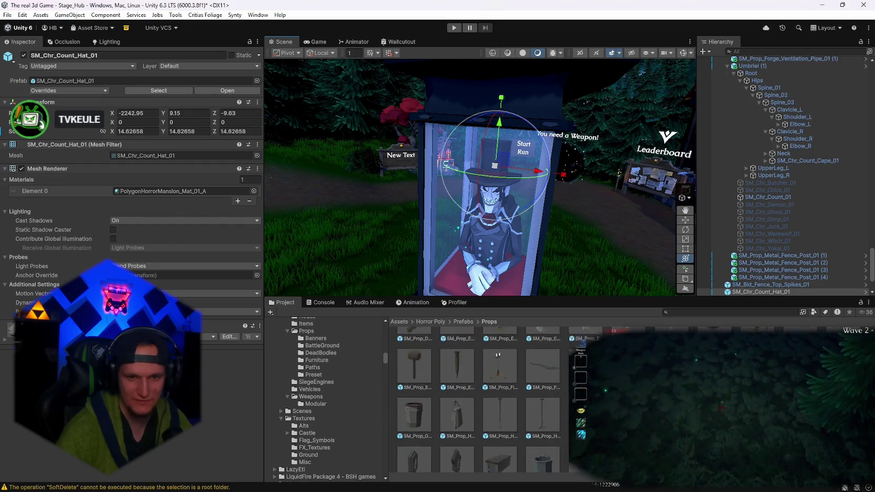
pyautogui.scroll(3, 478, 400)
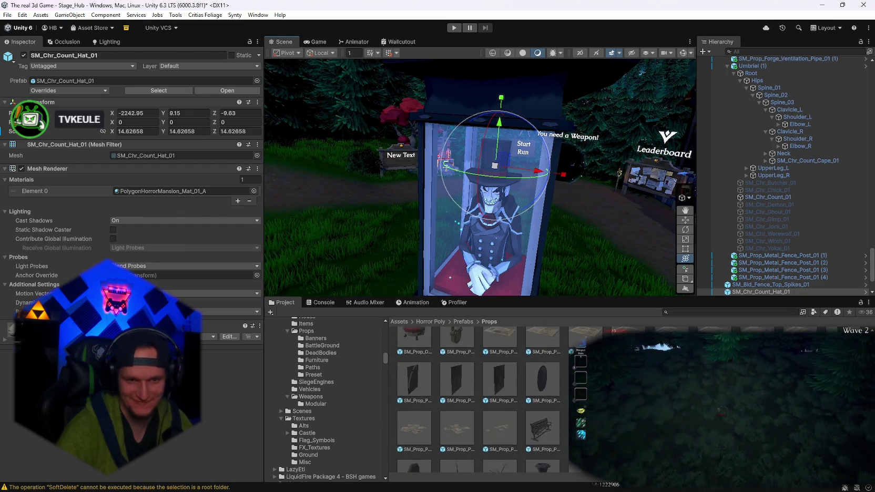
pyautogui.click(543, 357)
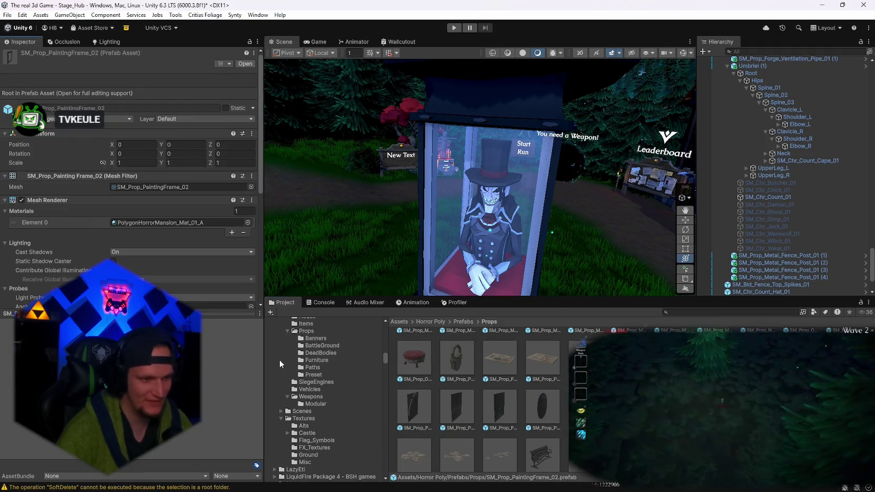
# Inspect the SM_Prop_Exorcist_Bible_01 prop prefab.
pyautogui.scroll(-5, 486, 404)
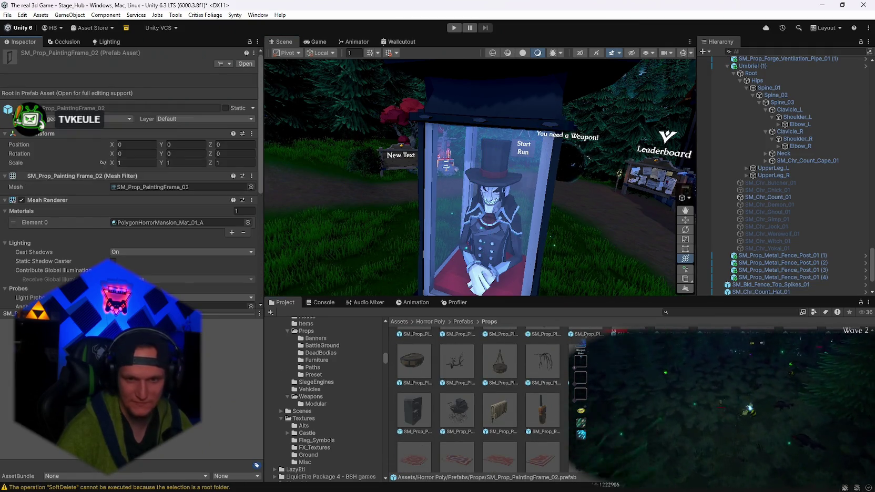
pyautogui.scroll(-5, 552, 419)
pyautogui.scroll(3, 479, 400)
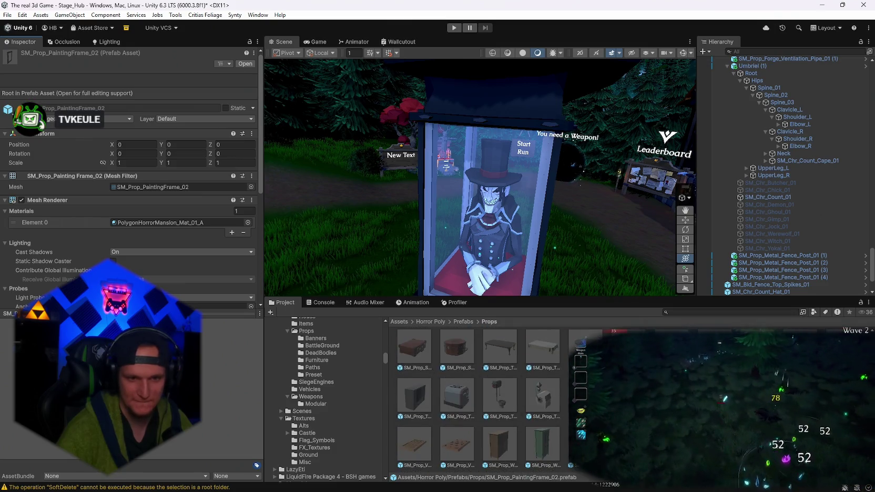
pyautogui.scroll(10, 479, 400)
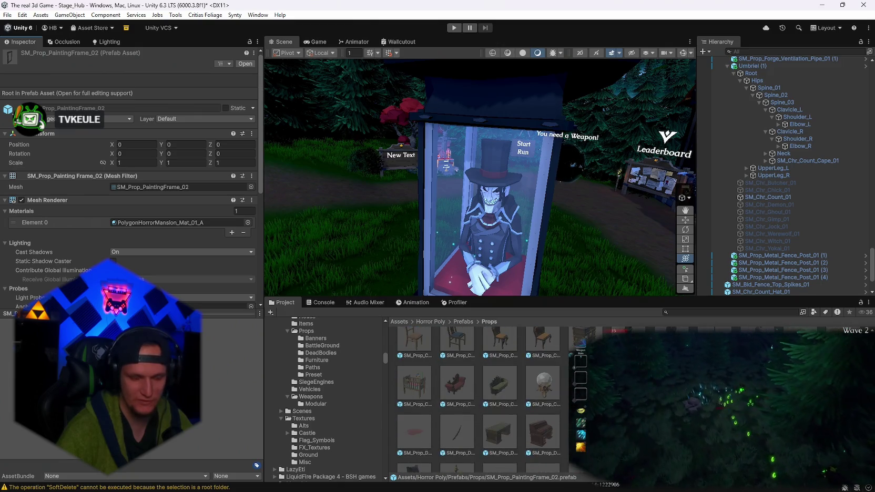
pyautogui.click(457, 421)
# Inspect SM_Prop_Door_Mat_04, then scroll through the remaining props.
pyautogui.scroll(2, 538, 402)
pyautogui.click(542, 442)
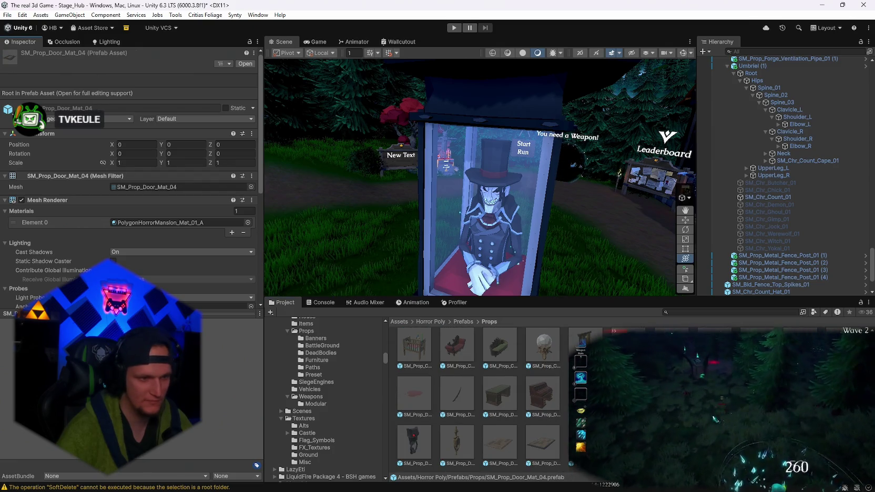
pyautogui.scroll(4, 519, 430)
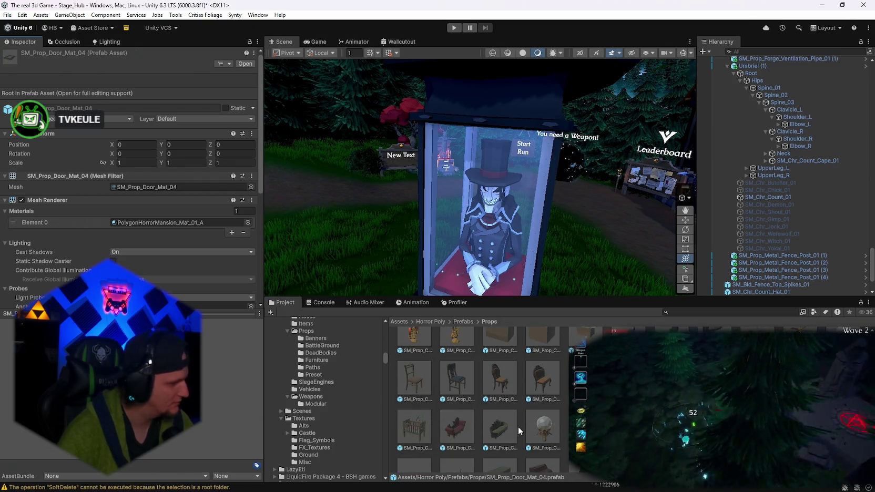
pyautogui.scroll(5, 527, 409)
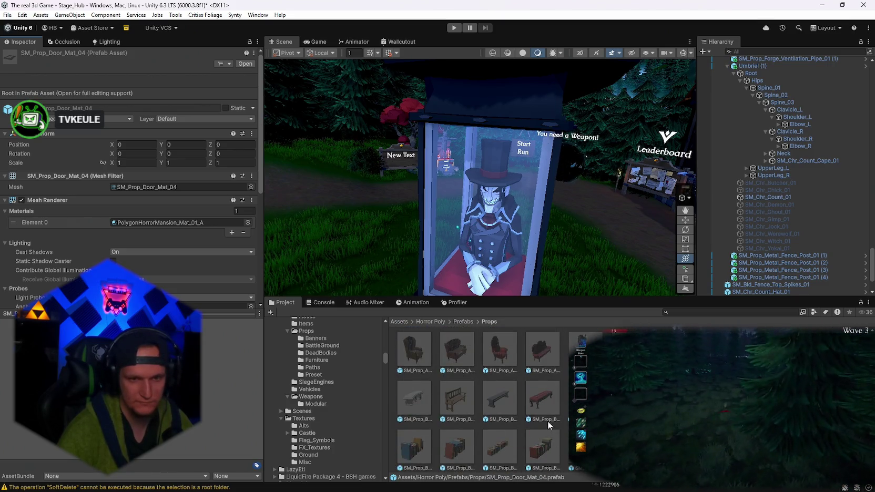
pyautogui.scroll(-3, 548, 421)
pyautogui.scroll(-6, 498, 464)
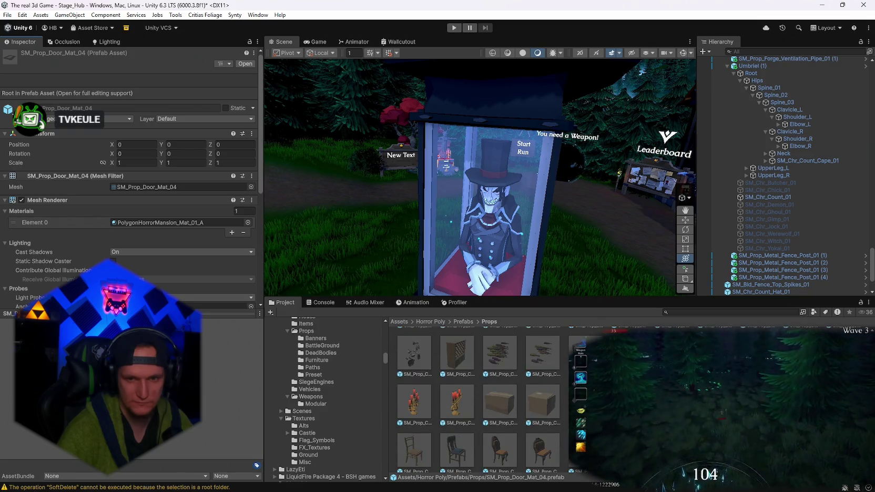
pyautogui.scroll(-2, 479, 400)
# Search the project for 'dungeon' and open PolygonDungeon > Prefabs.
pyautogui.click(692, 312)
pyautogui.write('dungeon')
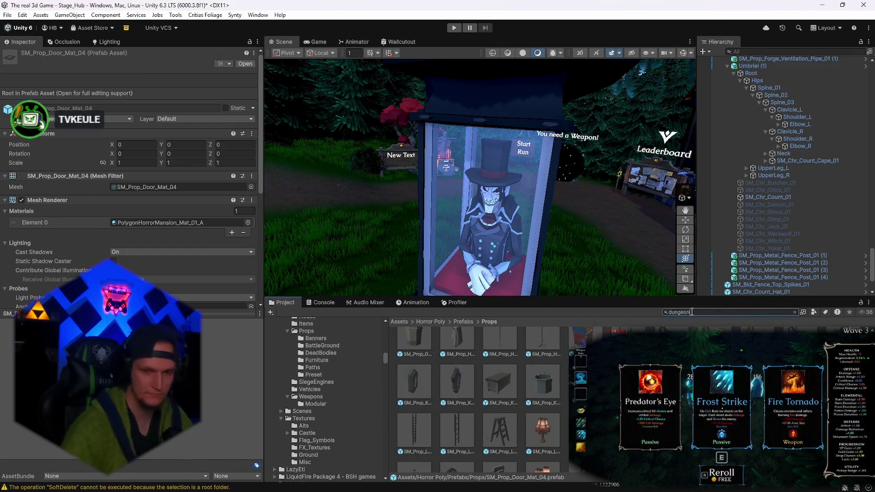
pyautogui.doubleClick(542, 330)
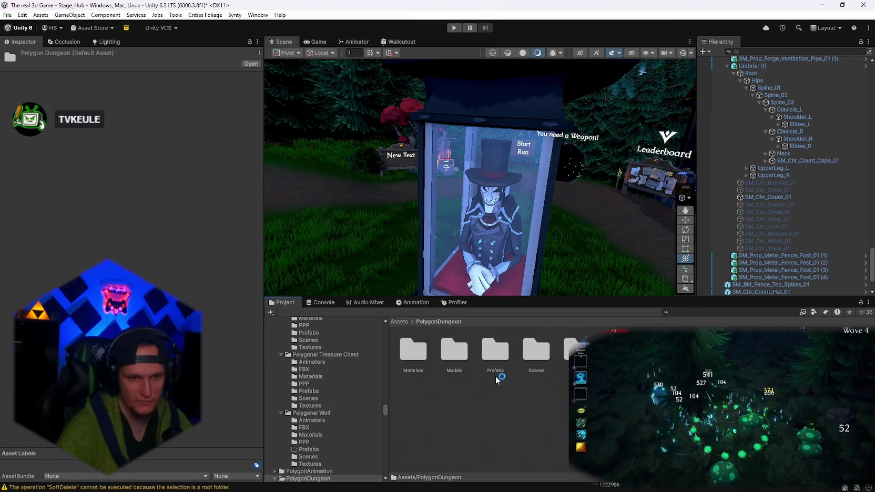
pyautogui.doubleClick(492, 354)
# Peek into the PolygonDungeon Characters and Weapons prefab folders.
pyautogui.click(453, 351)
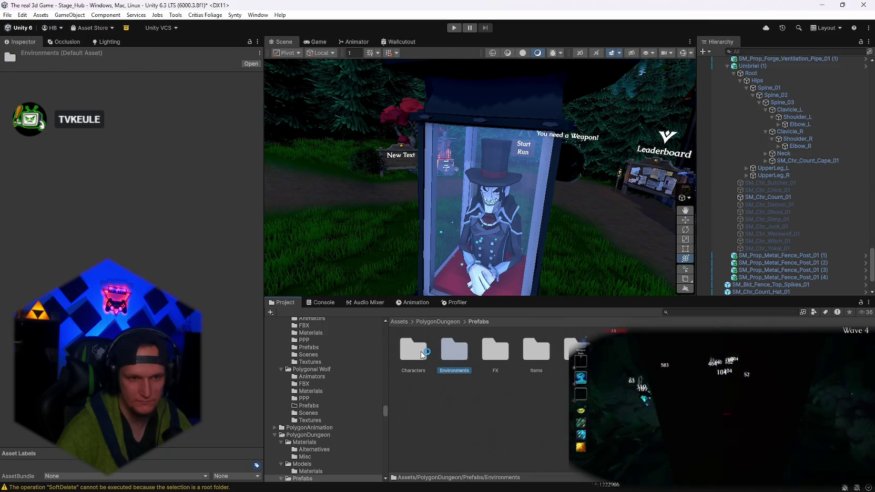
pyautogui.doubleClick(421, 351)
pyautogui.click(480, 322)
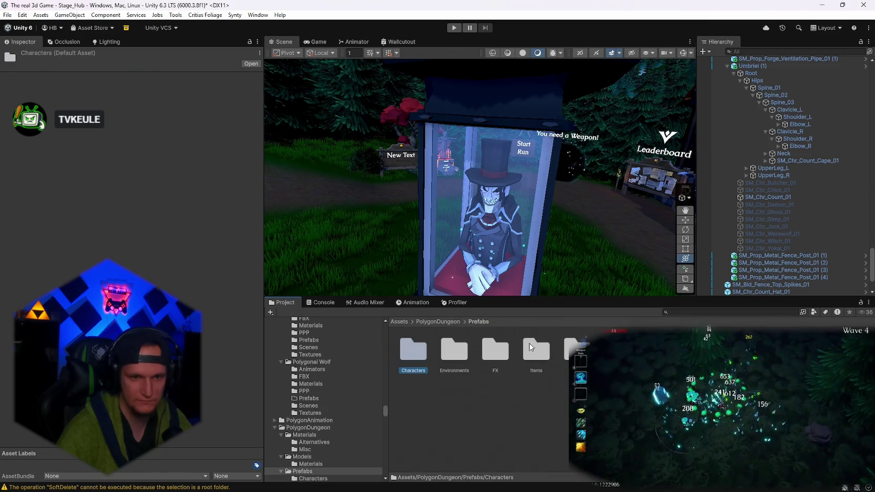
pyautogui.doubleClick(578, 350)
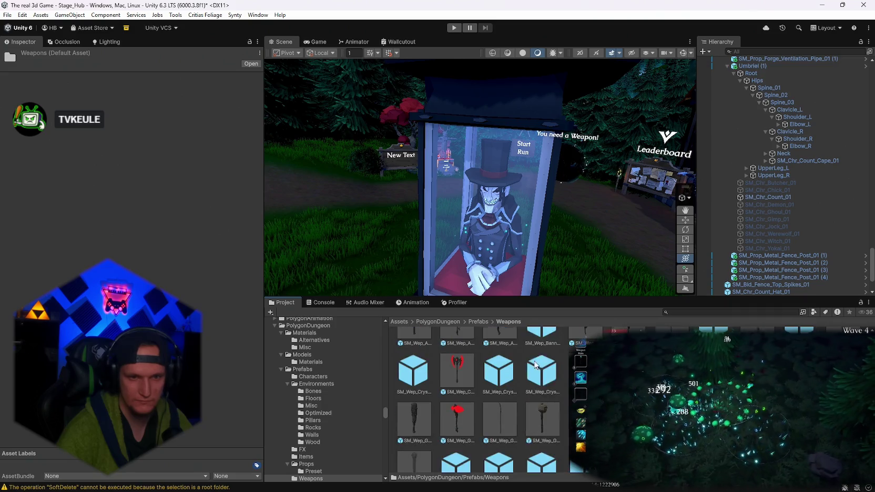
pyautogui.click(476, 322)
# Open the dungeon Props prefab folder and scroll through its props.
pyautogui.doubleClick(562, 351)
pyautogui.scroll(-10, 547, 369)
pyautogui.scroll(15, 479, 400)
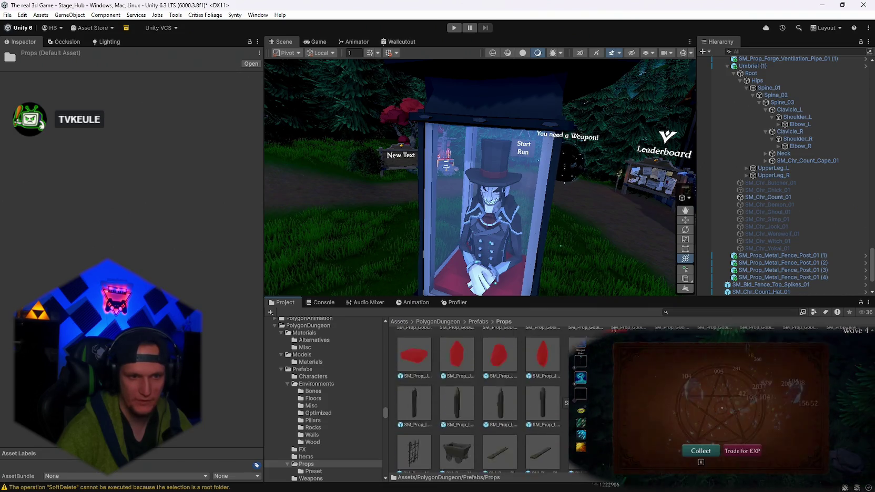
pyautogui.scroll(3, 478, 400)
pyautogui.scroll(5, 479, 399)
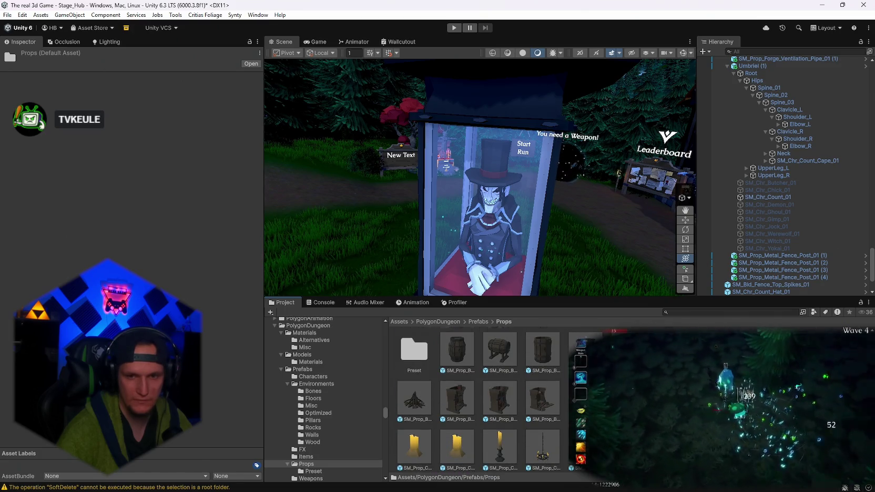
pyautogui.scroll(-20, 479, 400)
pyautogui.scroll(3, 478, 400)
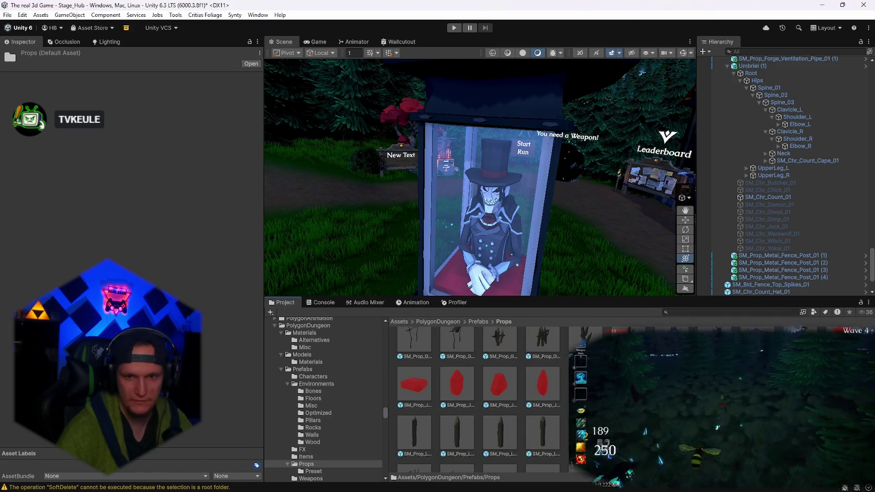
pyautogui.scroll(-10, 478, 400)
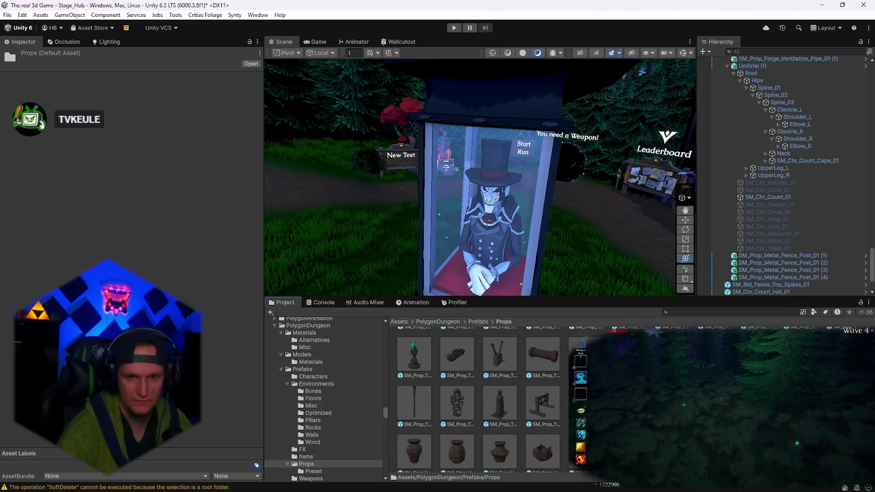
pyautogui.scroll(3, 479, 400)
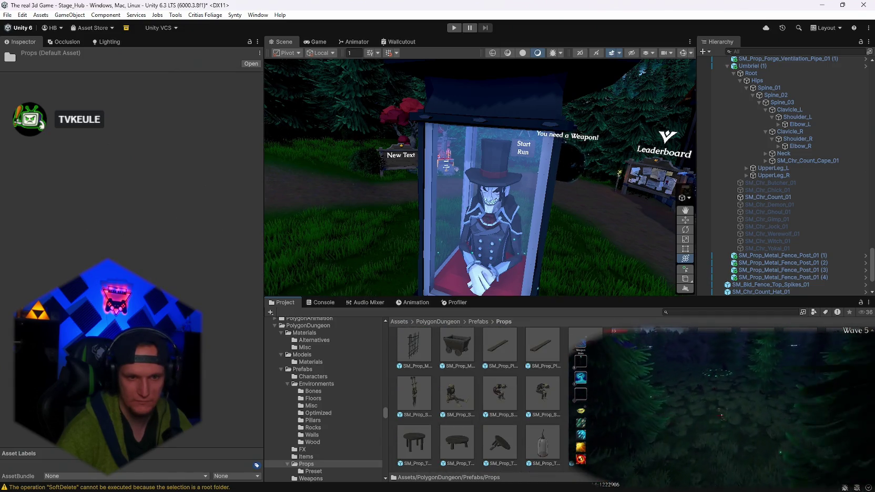
pyautogui.scroll(5, 478, 400)
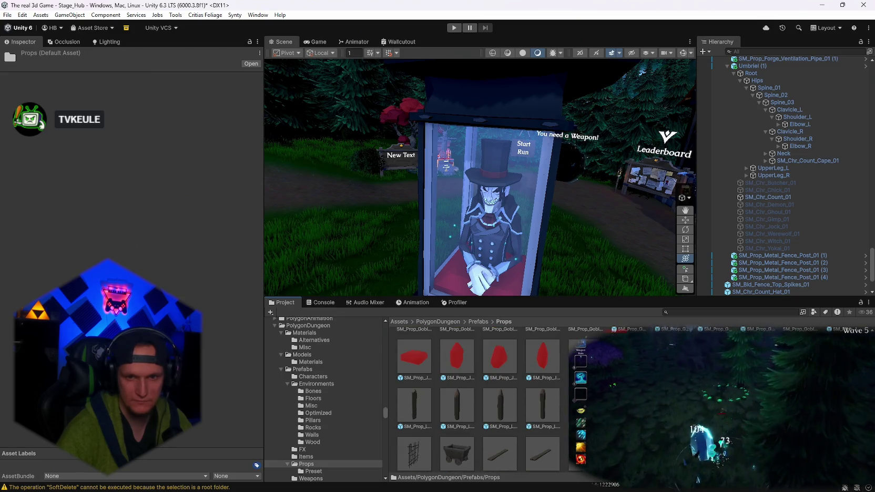
pyautogui.scroll(-10, 478, 400)
pyautogui.scroll(-2, 478, 400)
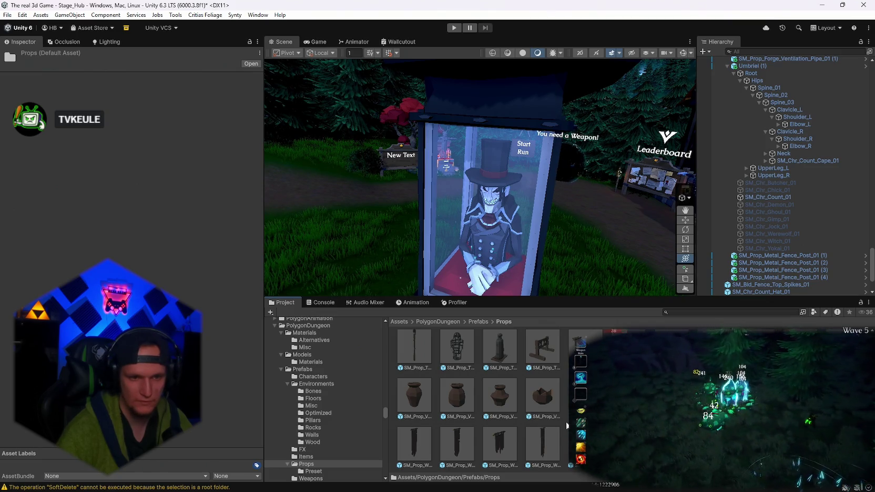
pyautogui.moveTo(526, 226); pyautogui.dragTo(555, 243)
pyautogui.scroll(2, 479, 400)
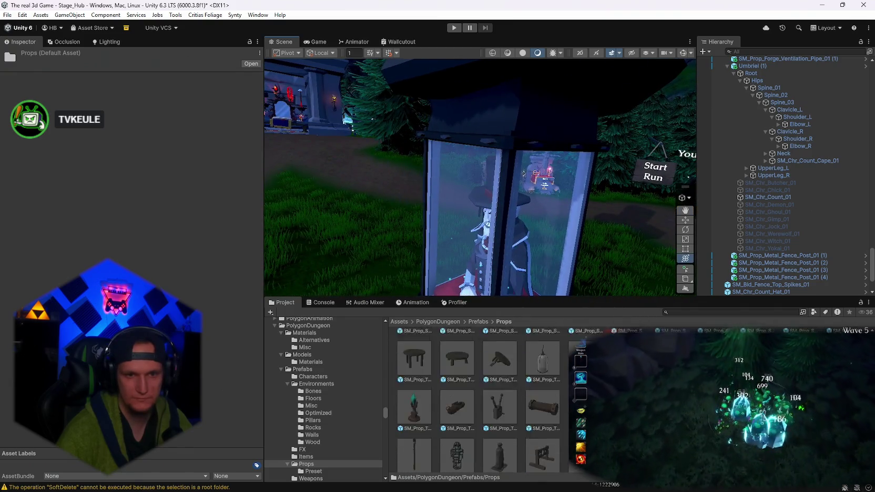
pyautogui.scroll(1, 478, 400)
# Search 'horror' and open the Horror Poly Prefabs > Environment folder.
pyautogui.click(742, 312)
pyautogui.write('hor')
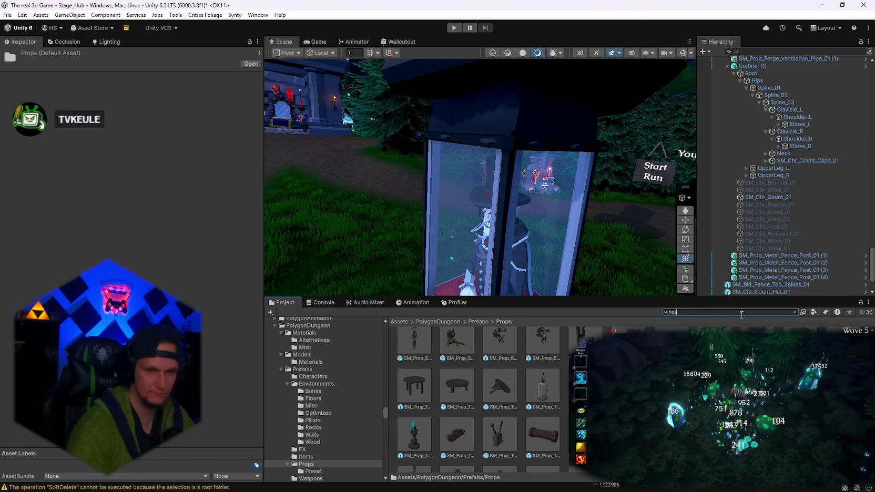
pyautogui.write('ror')
pyautogui.click(410, 353)
pyautogui.doubleClick(411, 353)
pyautogui.doubleClick(481, 356)
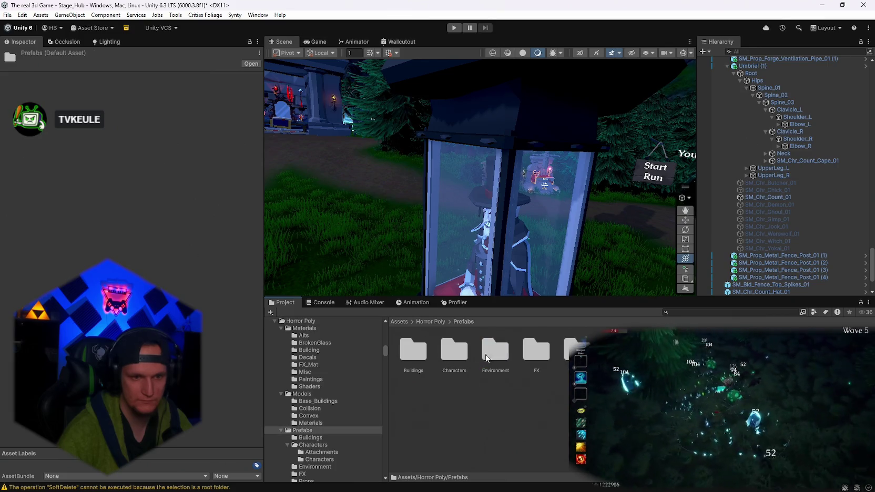
pyautogui.doubleClick(481, 356)
# Browse the Horror Poly FX, Props and Weapons prefab folders.
pyautogui.scroll(-3, 545, 370)
pyautogui.scroll(5, 564, 387)
pyautogui.scroll(-3, 342, 454)
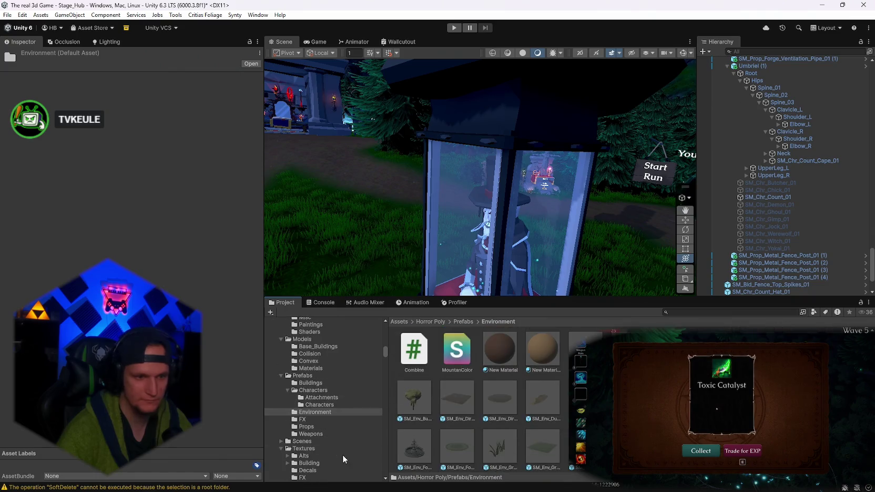
pyautogui.click(307, 419)
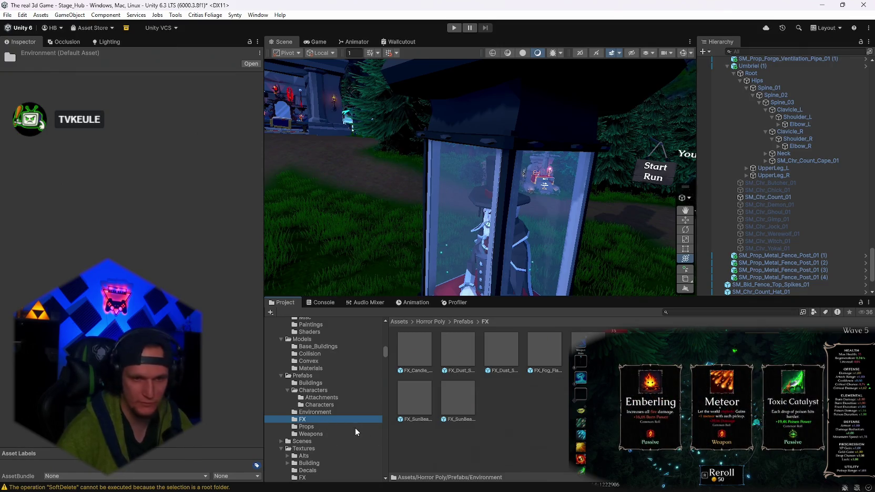
pyautogui.click(309, 427)
pyautogui.scroll(-10, 479, 400)
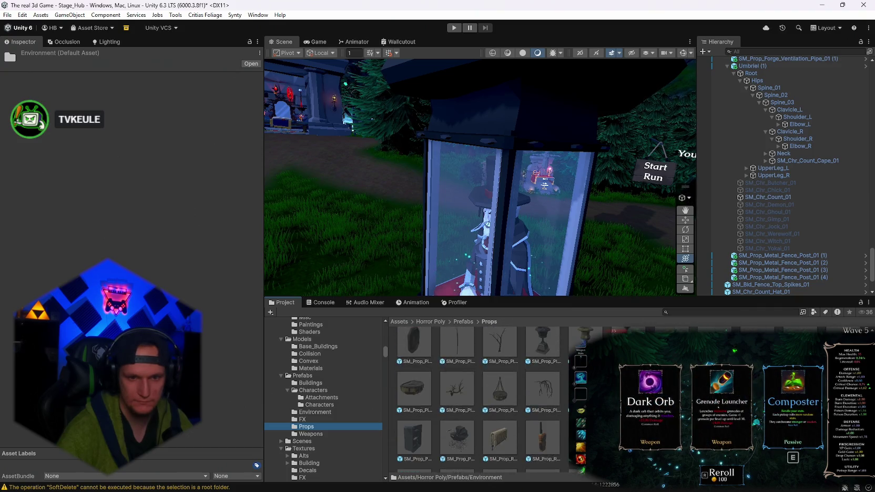
pyautogui.scroll(-10, 419, 405)
pyautogui.click(310, 434)
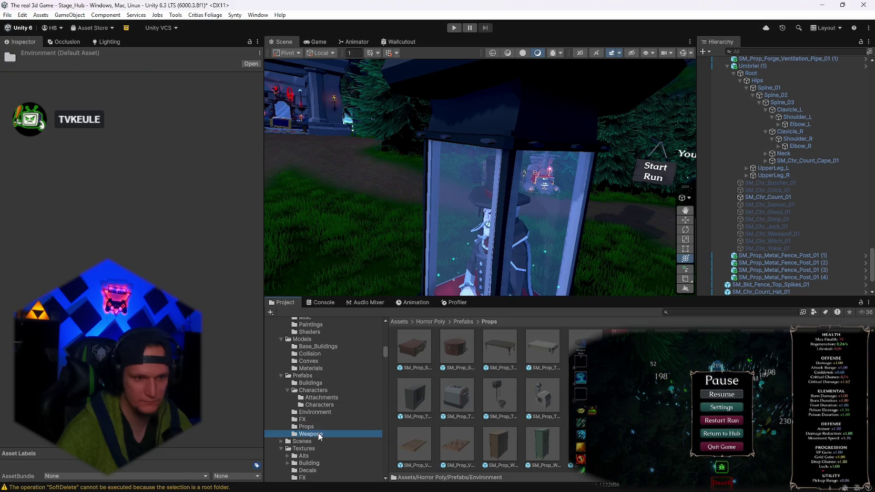
pyautogui.scroll(-3, 318, 411)
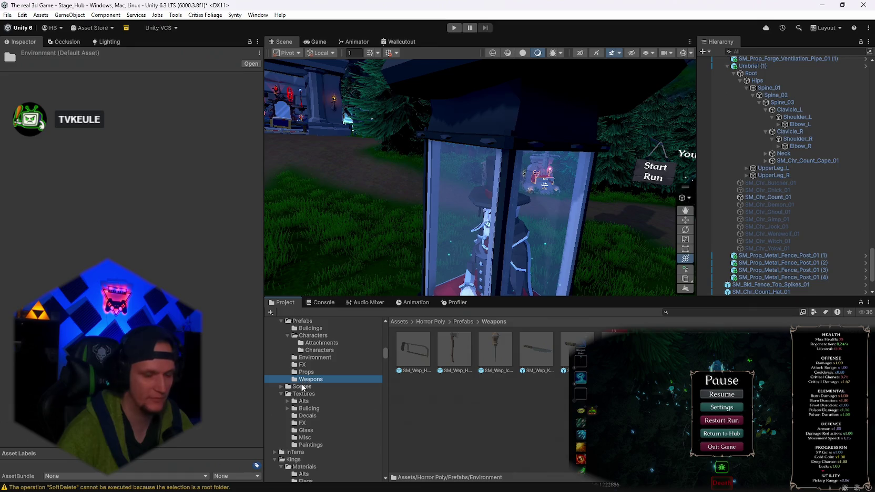
pyautogui.scroll(7, 304, 400)
# Search 'kings' and open the Kings asset folder.
pyautogui.click(678, 312)
pyautogui.write('kings')
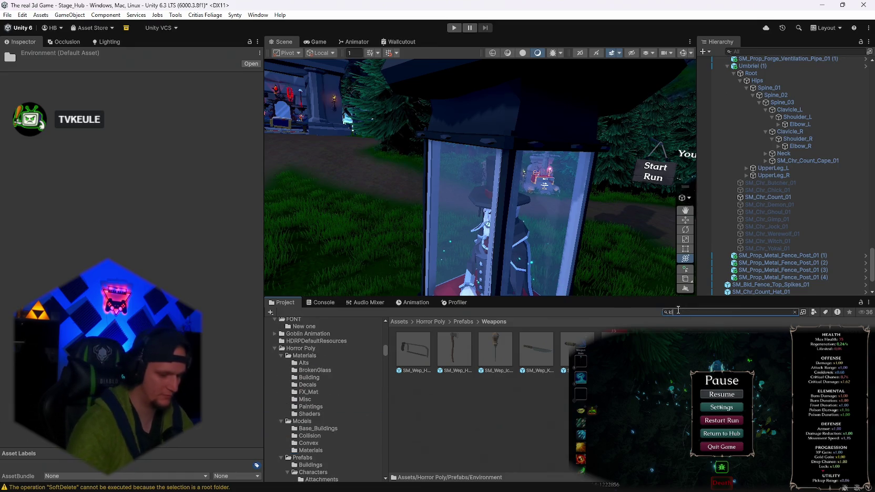
pyautogui.doubleClick(417, 352)
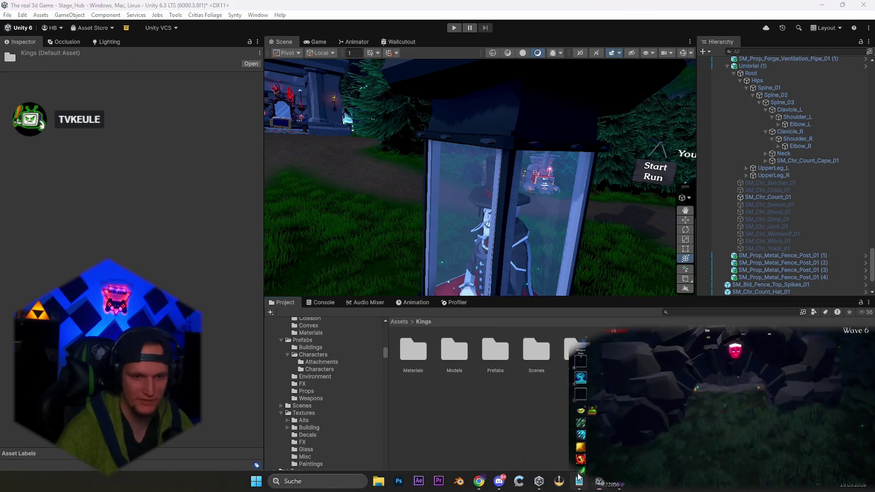
pyautogui.click(579, 481)
pyautogui.click(500, 481)
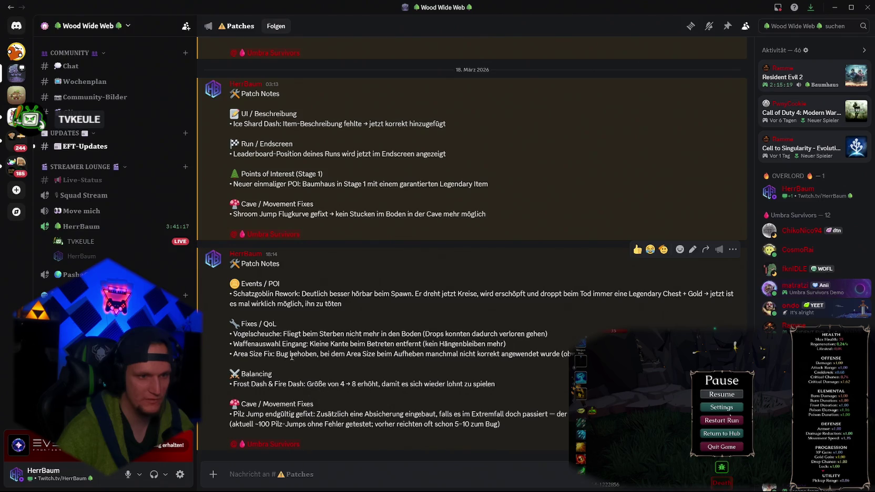
pyautogui.scroll(3, 334, 304)
pyautogui.scroll(-3, 336, 305)
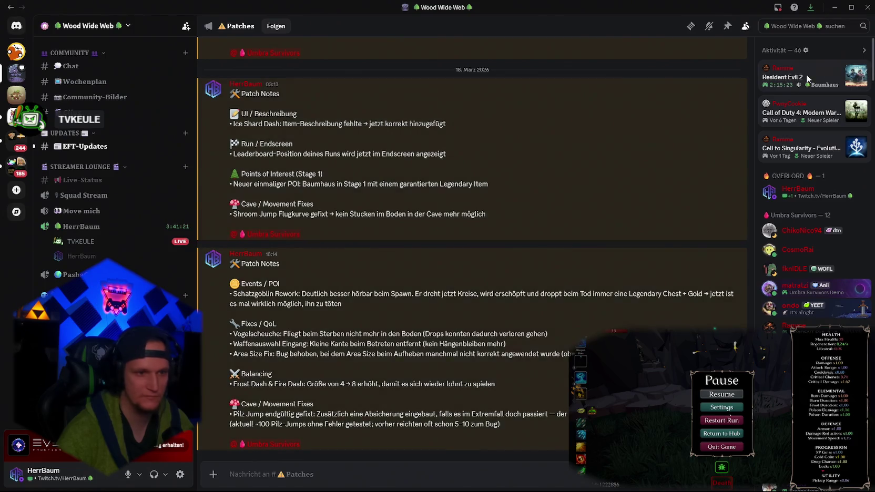
pyautogui.click(835, 8)
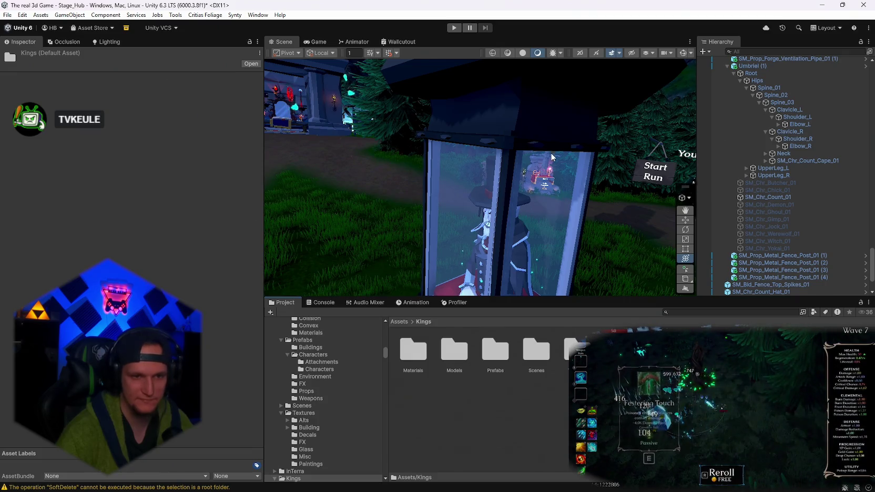
# Browse the Kings Textures subfolders: Ground, Misc, FX_Textures, Flag_Symbols and Castle.
pyautogui.doubleClick(577, 349)
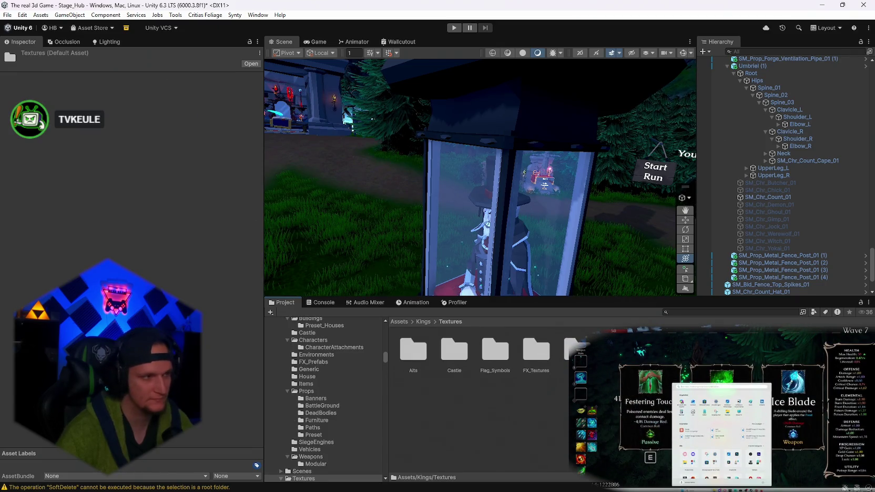
pyautogui.scroll(-3, 345, 432)
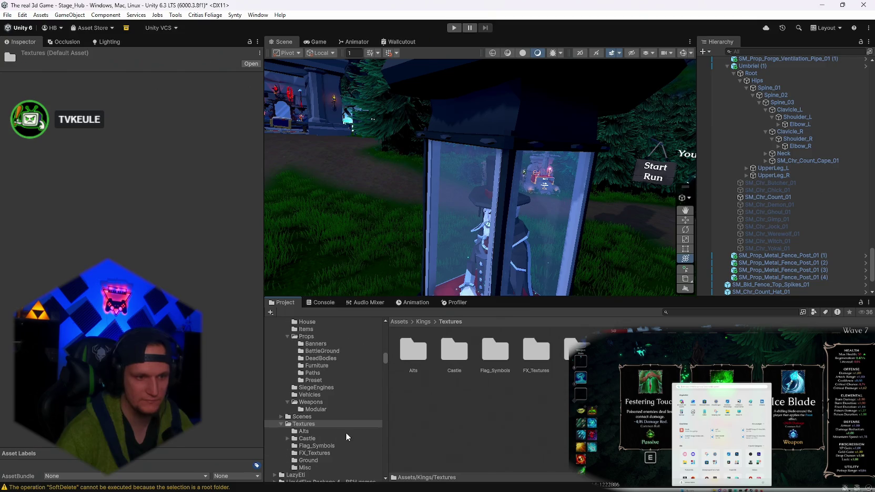
pyautogui.scroll(-2, 312, 451)
pyautogui.click(309, 434)
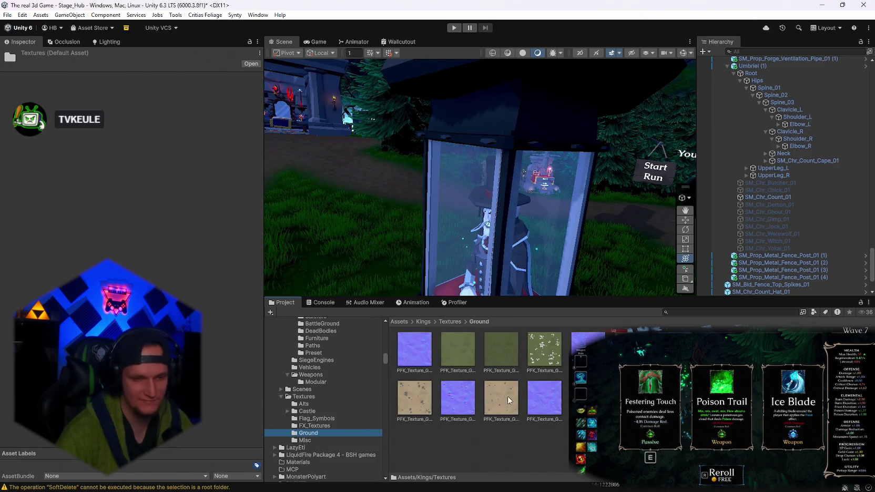
pyautogui.click(303, 440)
pyautogui.click(318, 433)
pyautogui.click(321, 426)
pyautogui.click(319, 418)
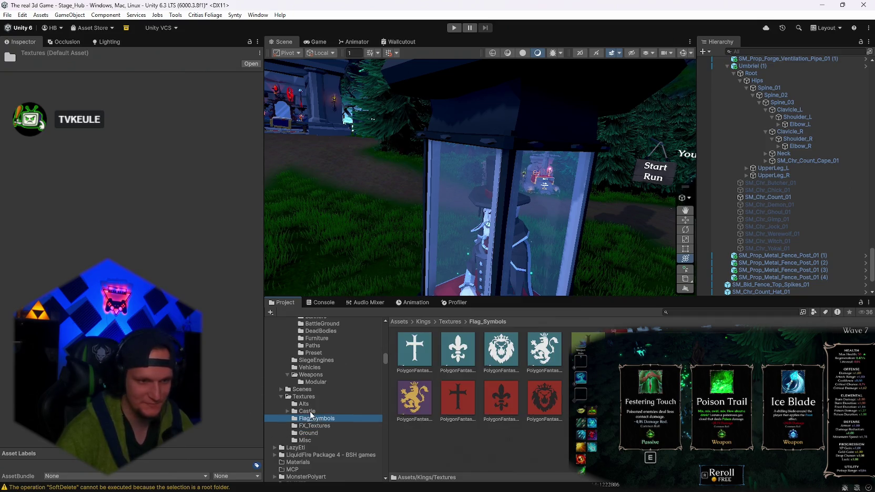
pyautogui.click(310, 412)
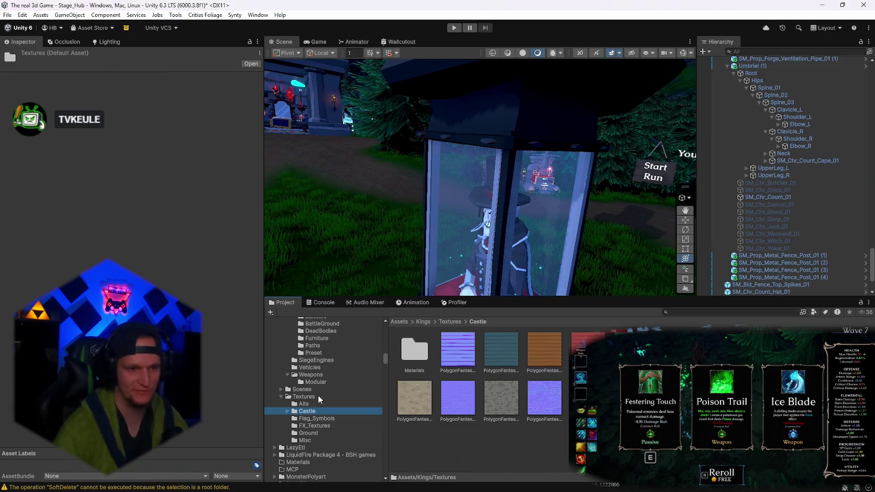
# Check the Paths, Preset and DeadBodies props, settling on Furniture, and orbit the booth.
pyautogui.scroll(4, 346, 378)
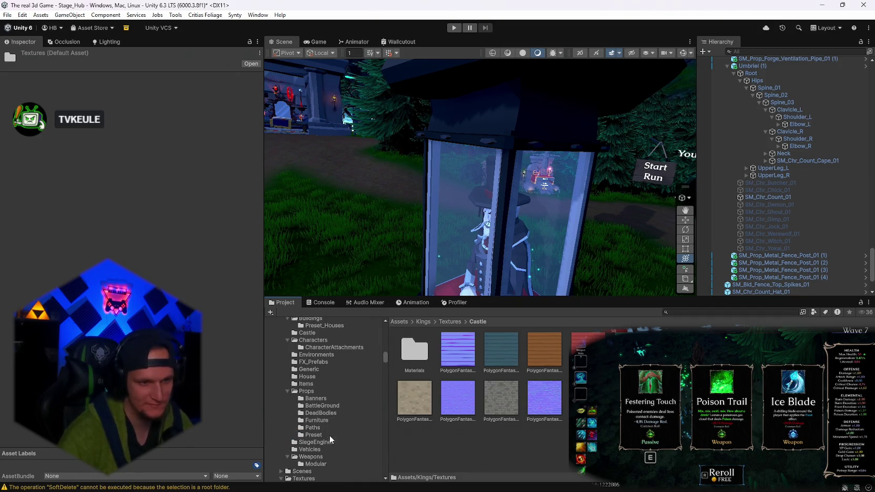
pyautogui.click(313, 428)
pyautogui.click(314, 435)
pyautogui.click(315, 420)
pyautogui.click(317, 413)
pyautogui.click(317, 420)
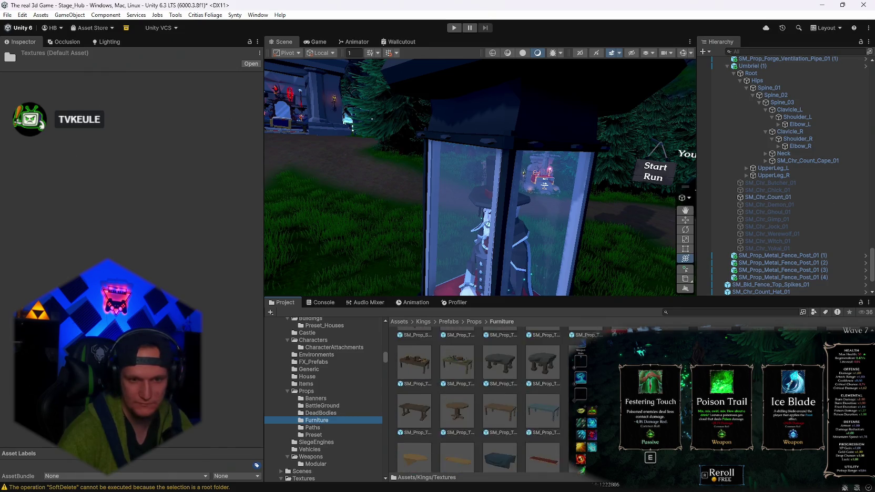
pyautogui.scroll(1, 542, 415)
pyautogui.scroll(1, 541, 416)
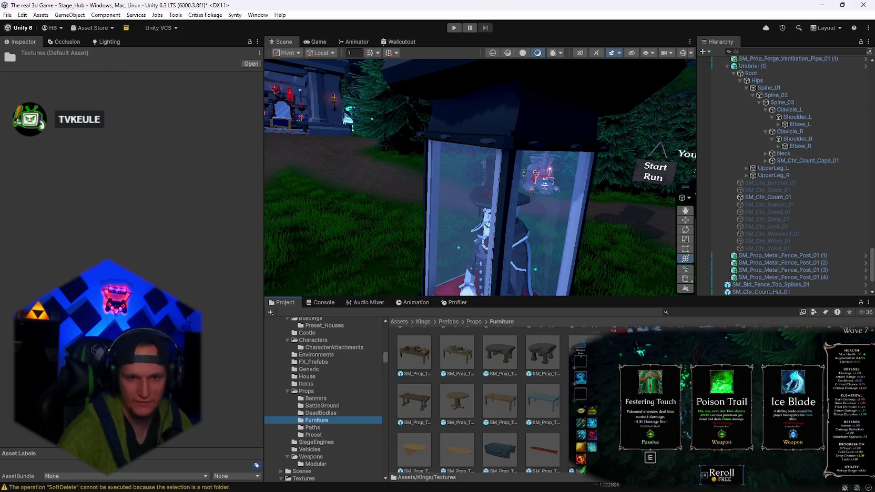
pyautogui.moveTo(525, 184)
pyautogui.mouseDown()
pyautogui.moveTo(639, 191)
pyautogui.moveTo(610, 158)
pyautogui.mouseUp()
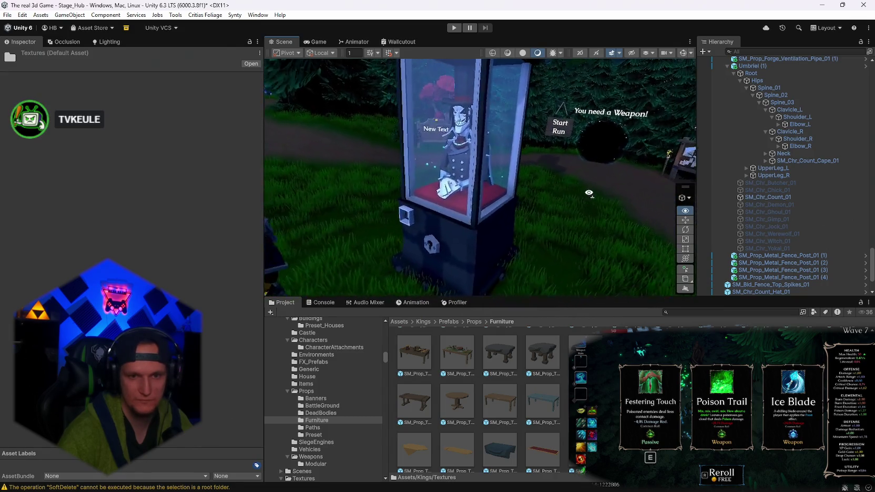
# Browse the Kings BattleGround and Banners prop prefab folders.
pyautogui.scroll(-1, 499, 400)
pyautogui.scroll(10, 478, 400)
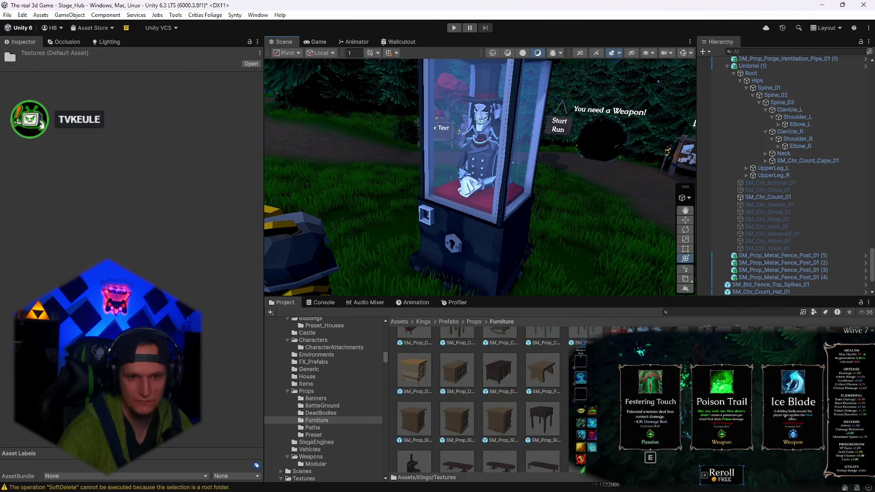
pyautogui.scroll(1, 479, 400)
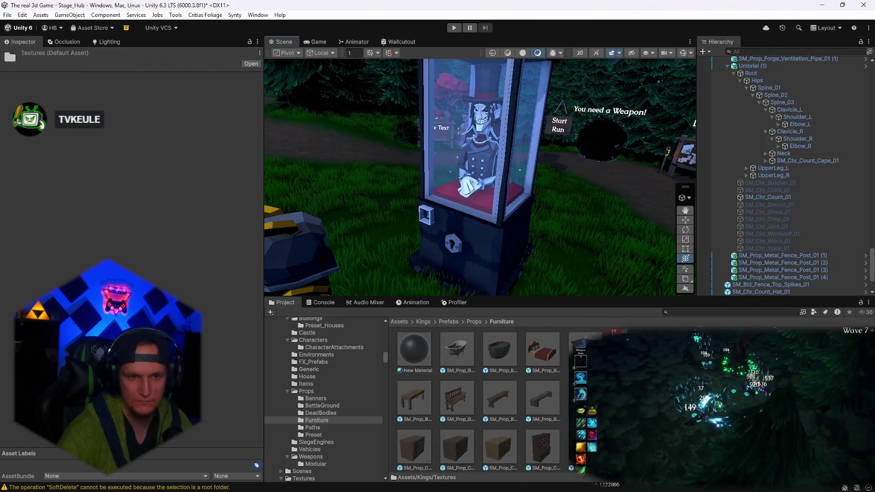
pyautogui.scroll(-5, 478, 399)
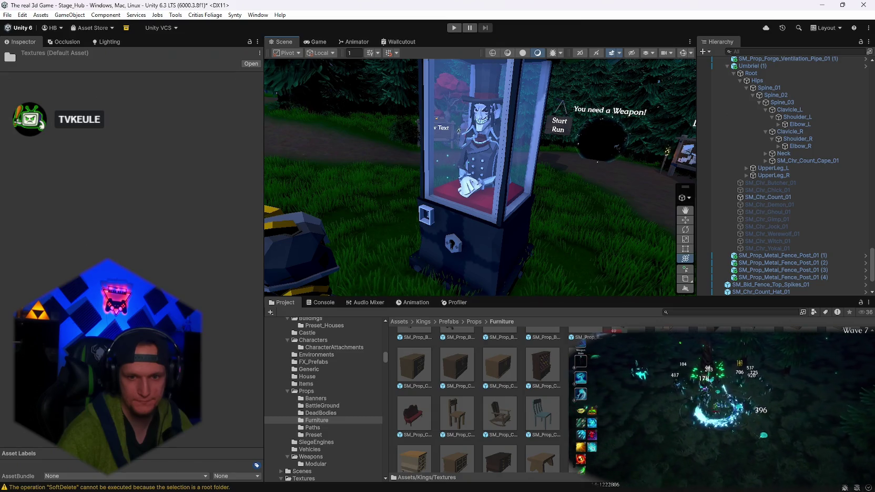
pyautogui.scroll(-3, 346, 409)
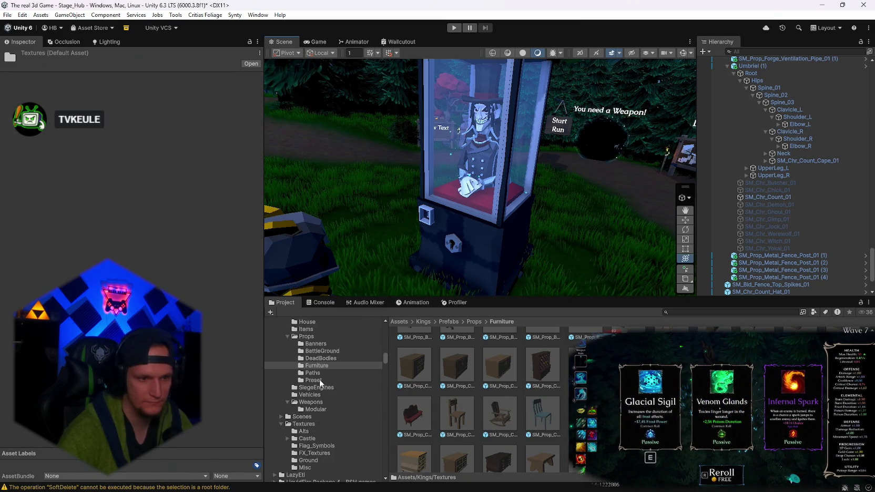
pyautogui.click(316, 351)
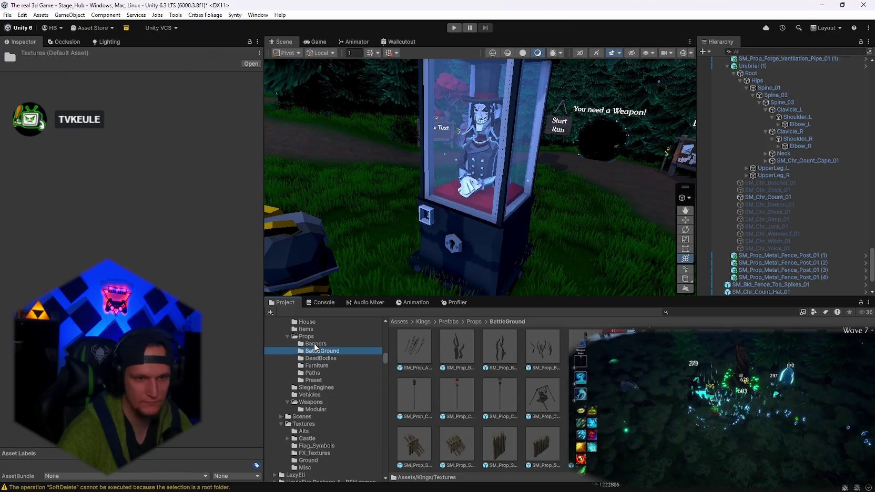
pyautogui.scroll(-2, 479, 400)
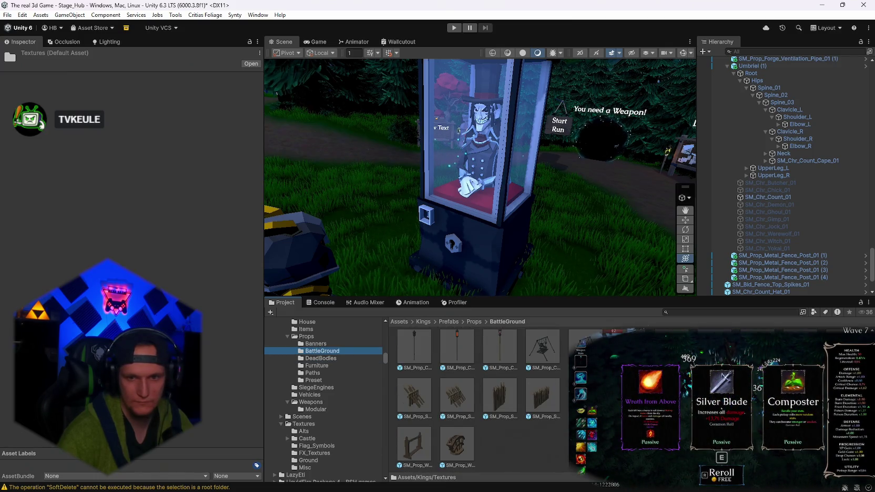
pyautogui.scroll(4, 496, 390)
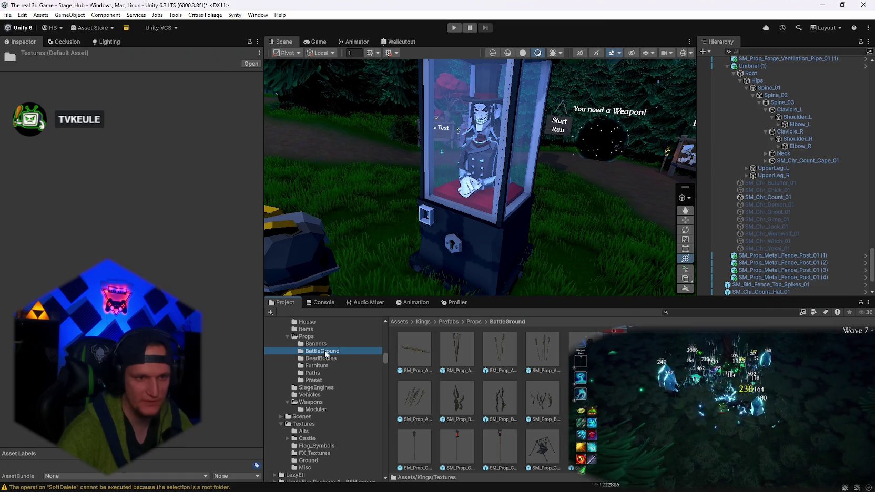
pyautogui.click(318, 344)
pyautogui.scroll(-3, 333, 404)
# Step through House, Generic and Characters folders to the Castle prefabs and scroll them.
pyautogui.click(357, 370)
pyautogui.scroll(6, 332, 379)
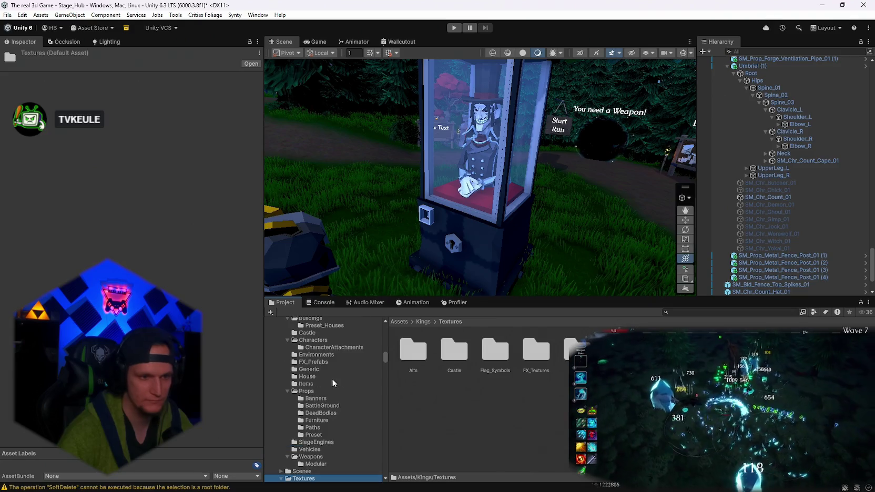
pyautogui.click(308, 376)
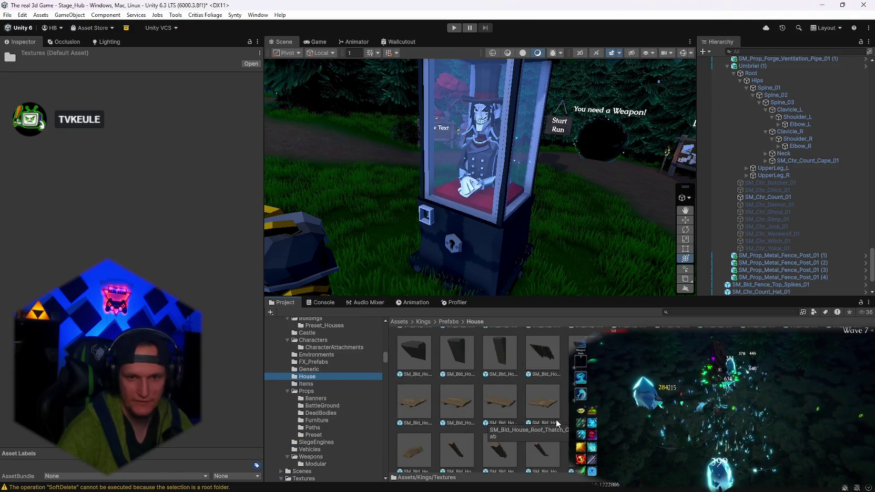
pyautogui.scroll(-10, 556, 420)
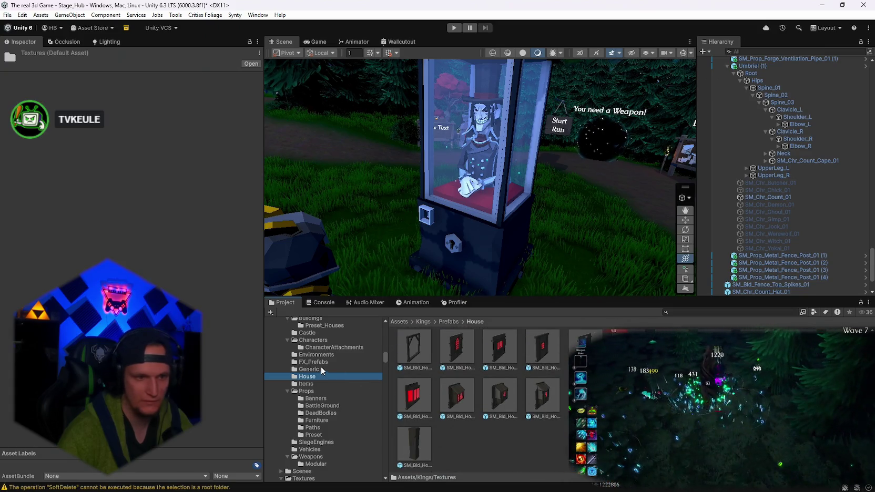
pyautogui.click(311, 369)
pyautogui.press('Up')
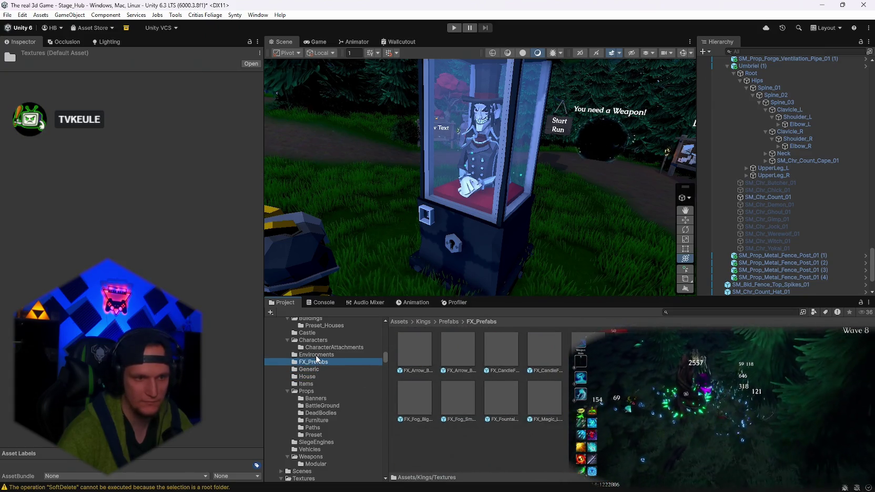
pyautogui.press('Up')
pyautogui.press('Up')
pyautogui.press('Up')
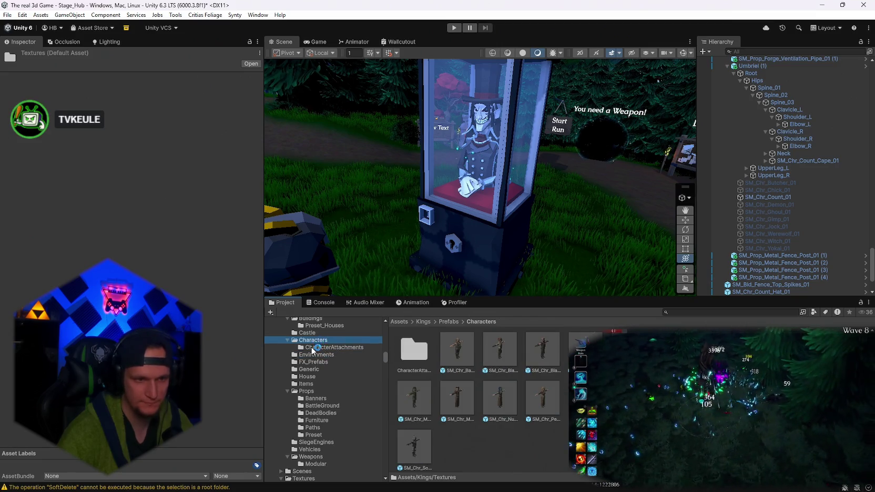
pyautogui.click(314, 348)
pyautogui.click(306, 333)
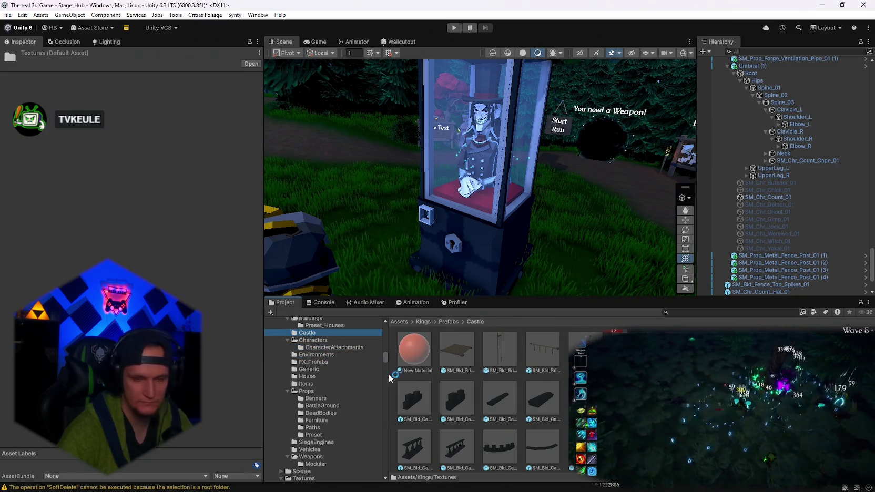
pyautogui.scroll(-5, 489, 404)
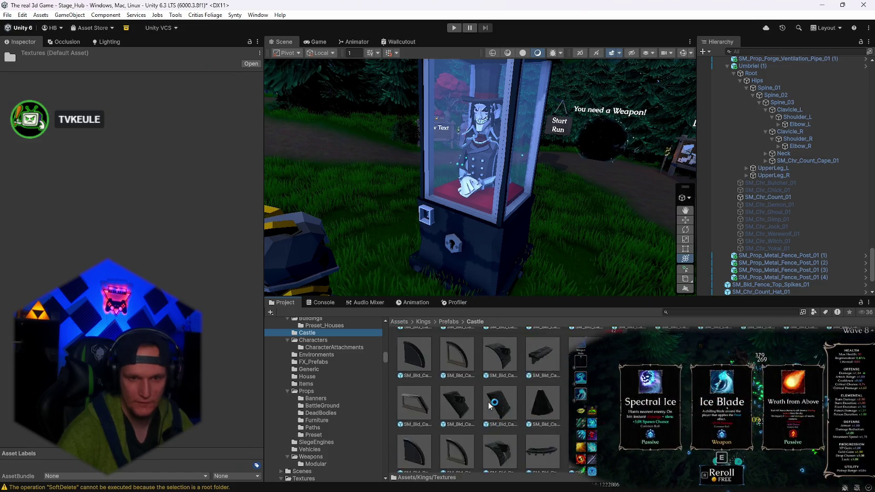
pyautogui.scroll(-8, 489, 406)
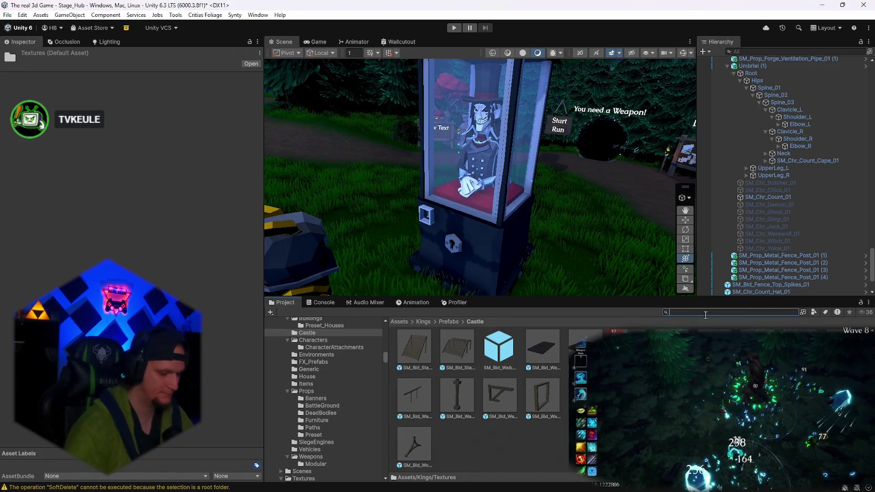
# Search 'dun' and open PolygonDungeon > Prefabs > Environments > Walls.
pyautogui.write('dungeon')
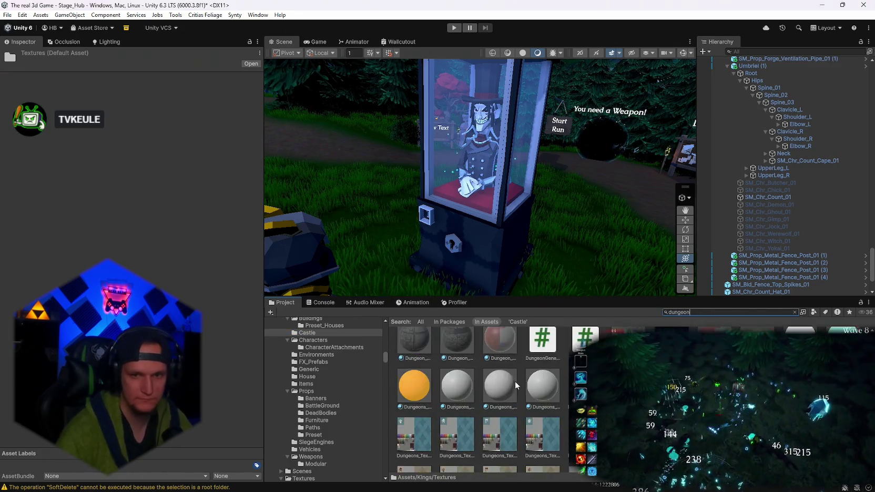
pyautogui.doubleClick(554, 356)
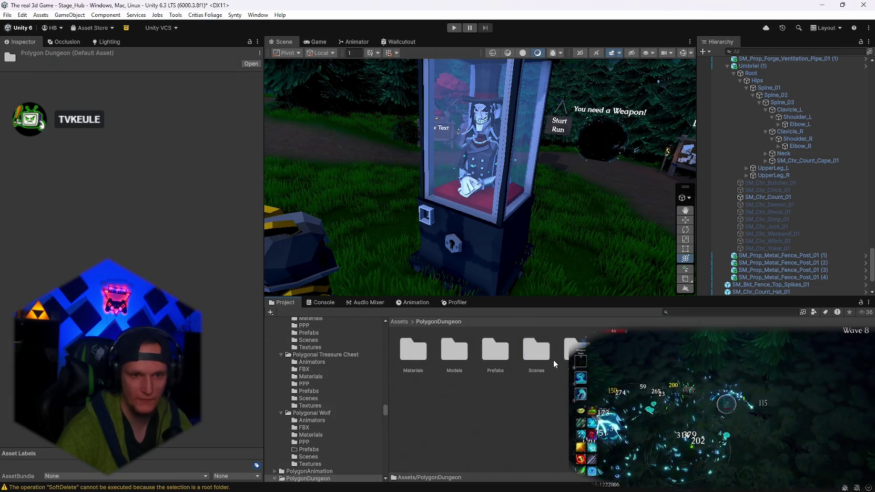
pyautogui.doubleClick(503, 355)
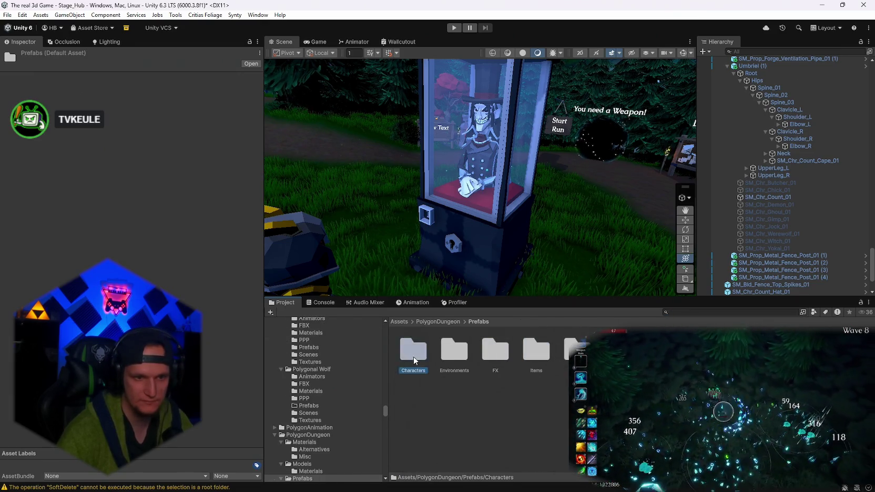
pyautogui.doubleClick(418, 358)
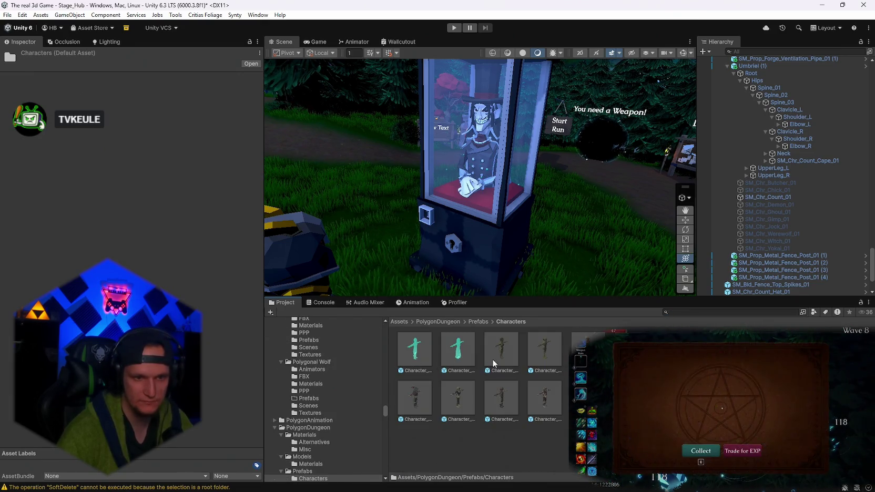
pyautogui.click(476, 321)
pyautogui.doubleClick(454, 350)
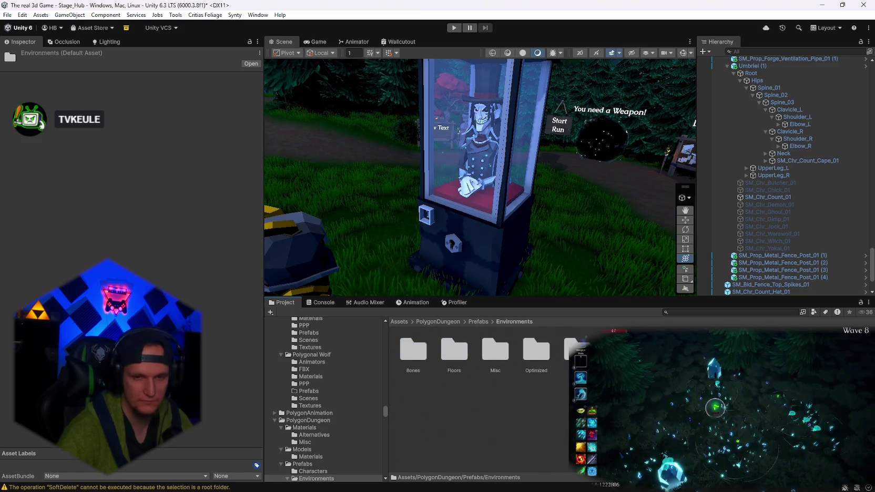
pyautogui.doubleClick(578, 350)
# Check the dungeon Floors and Bones environment prefab folders.
pyautogui.scroll(-2, 484, 400)
pyautogui.scroll(2, 484, 400)
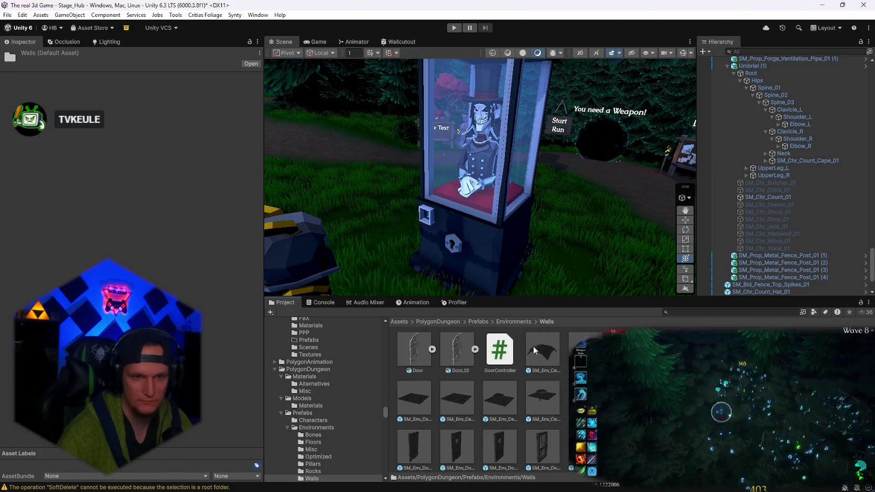
pyautogui.click(513, 321)
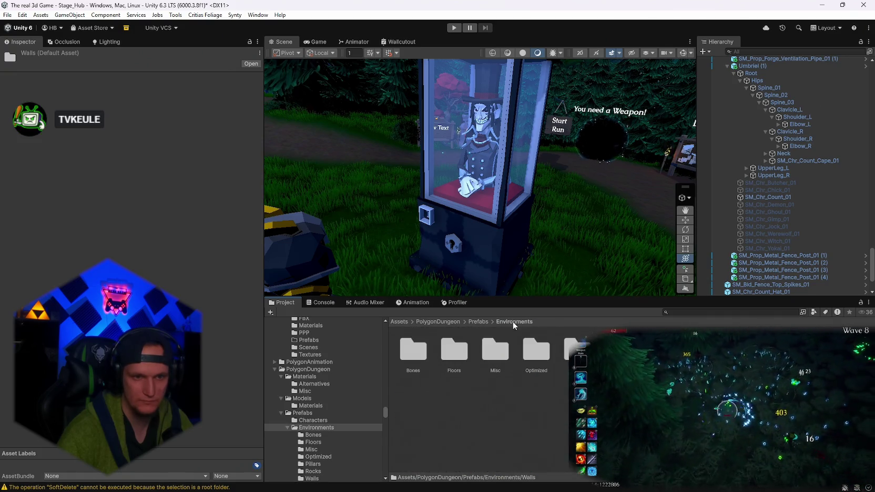
pyautogui.doubleClick(454, 350)
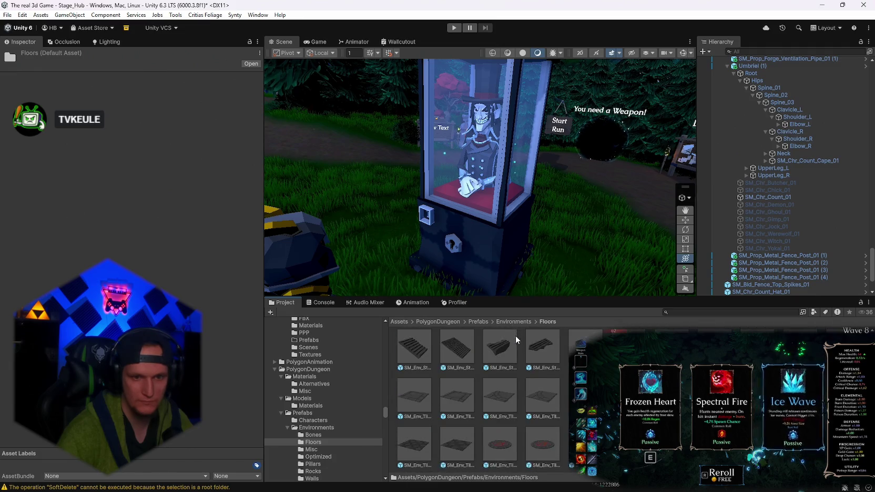
pyautogui.click(513, 321)
pyautogui.doubleClick(415, 349)
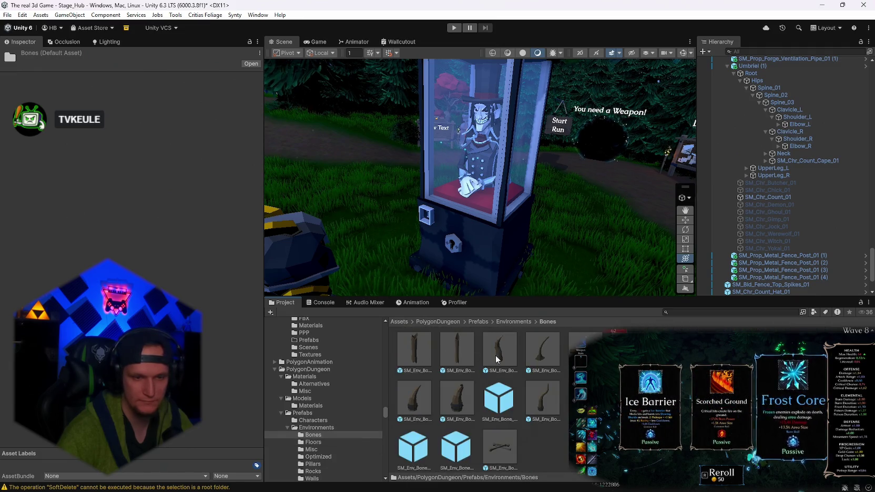
pyautogui.click(509, 321)
# Open the Misc environment prefabs, scroll them, and pull the view back to the booth.
pyautogui.doubleClick(498, 350)
pyautogui.scroll(-1, 558, 381)
pyautogui.scroll(-3, 494, 400)
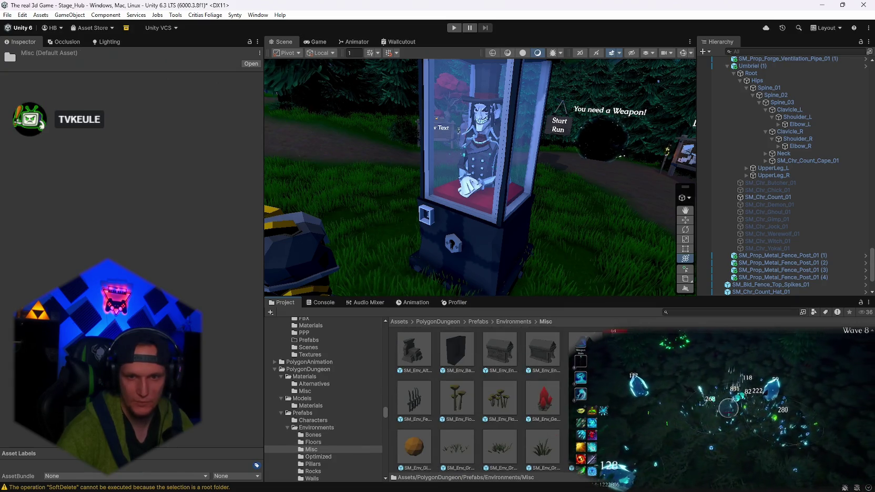
pyautogui.scroll(-10, 479, 400)
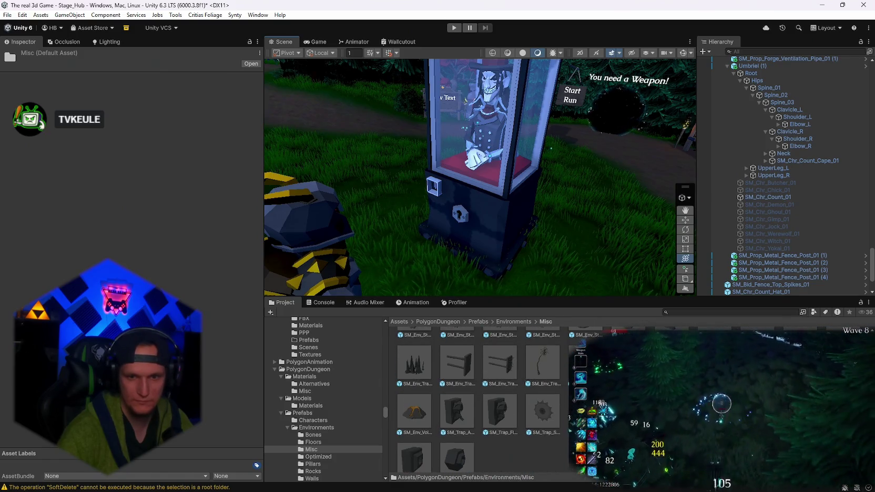
pyautogui.scroll(6, 473, 400)
pyautogui.scroll(2, 478, 399)
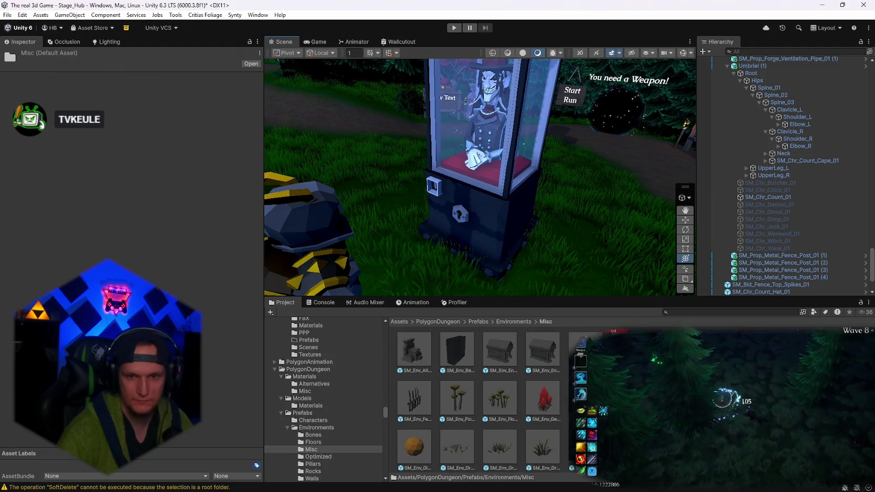
pyautogui.moveTo(640, 271); pyautogui.dragTo(438, 396)
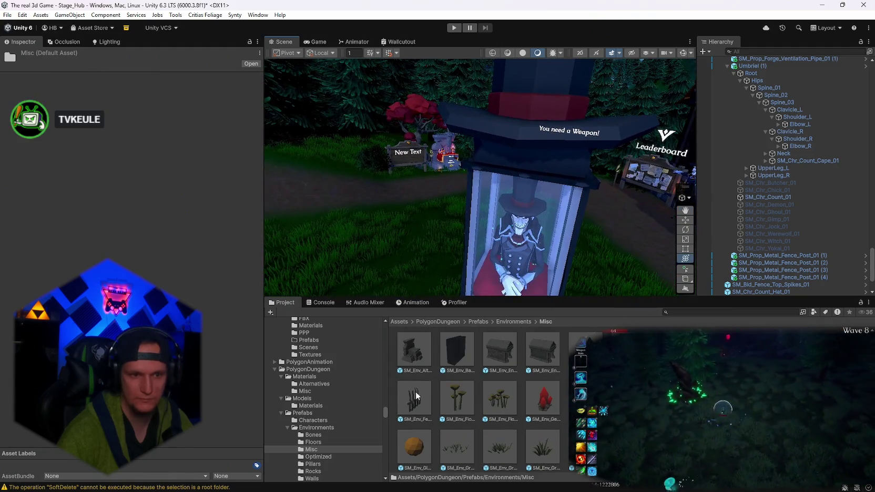
# Place an SM_Env_Fence_Metal_Spikes_02 beside the booth and scale it to 1.928.
pyautogui.moveTo(471, 314)
pyautogui.mouseDown()
pyautogui.moveTo(517, 217)
pyautogui.moveTo(526, 242)
pyautogui.moveTo(564, 276)
pyautogui.moveTo(413, 310)
pyautogui.moveTo(409, 404)
pyautogui.mouseUp()
pyautogui.click(437, 252)
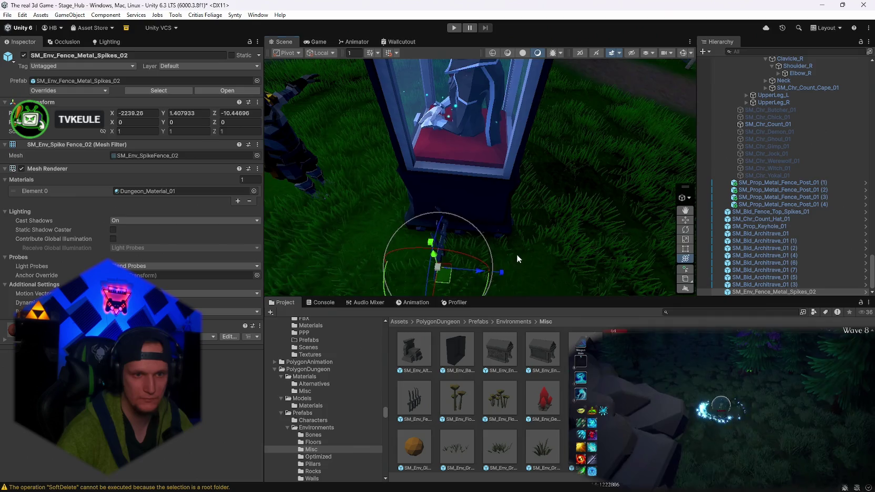
pyautogui.moveTo(517, 254); pyautogui.dragTo(492, 264)
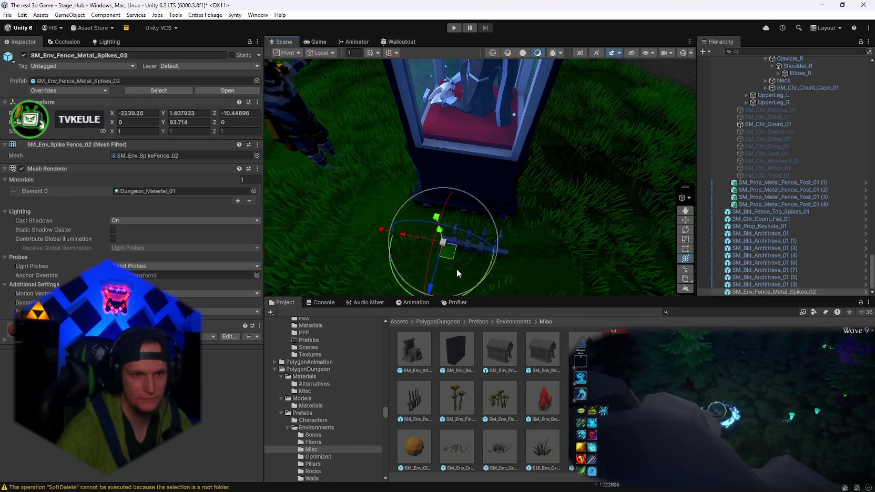
pyautogui.moveTo(443, 245)
pyautogui.mouseDown()
pyautogui.moveTo(483, 236)
pyautogui.moveTo(445, 251)
pyautogui.moveTo(411, 213)
pyautogui.moveTo(367, 191)
pyautogui.moveTo(630, 155)
pyautogui.moveTo(417, 236)
pyautogui.mouseUp()
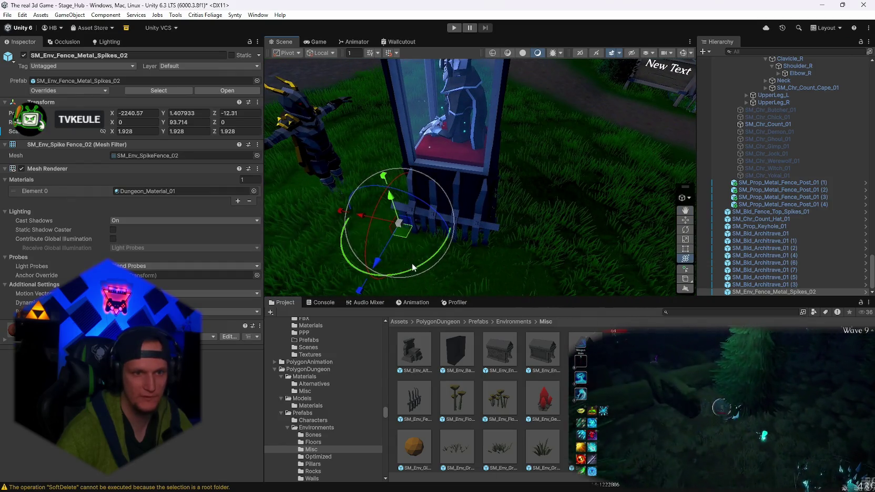
pyautogui.moveTo(415, 269)
pyautogui.mouseDown()
pyautogui.moveTo(493, 243)
pyautogui.moveTo(465, 243)
pyautogui.mouseUp()
# Duplicate the spike fence, moving and rotating the copy alongside the booth.
pyautogui.hotkey('ctrl', 'd')
pyautogui.moveTo(432, 207)
pyautogui.mouseDown()
pyautogui.moveTo(492, 247)
pyautogui.moveTo(494, 286)
pyautogui.moveTo(625, 258)
pyautogui.moveTo(676, 229)
pyautogui.moveTo(668, 232)
pyautogui.mouseUp()
pyautogui.moveTo(531, 237); pyautogui.dragTo(504, 243)
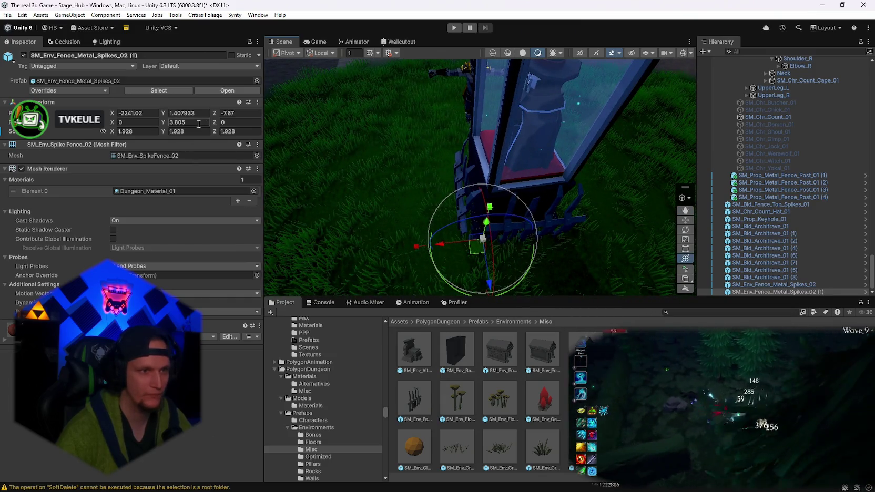
# Nudge the spike fence copy along its depth axis and adjust the first fence's transform values.
pyautogui.write('0')
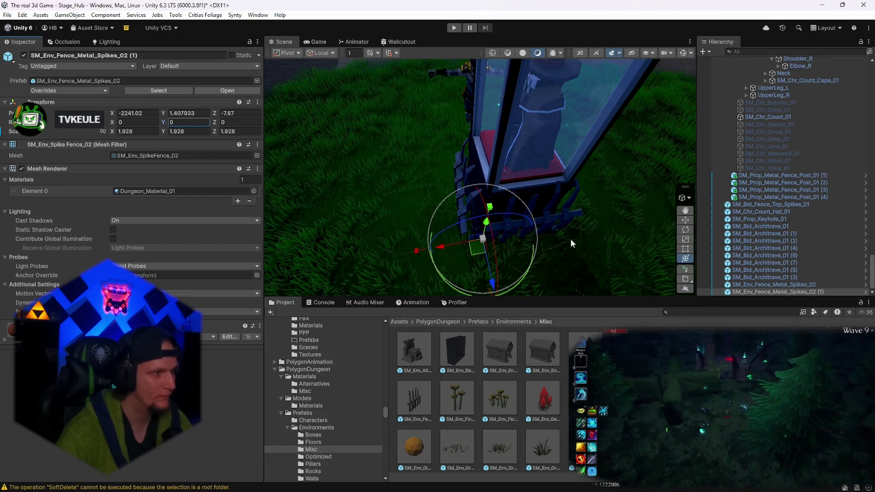
pyautogui.moveTo(571, 238)
pyautogui.mouseDown()
pyautogui.moveTo(463, 247)
pyautogui.moveTo(397, 233)
pyautogui.mouseUp()
pyautogui.moveTo(434, 266)
pyautogui.mouseDown()
pyautogui.moveTo(641, 223)
pyautogui.moveTo(441, 183)
pyautogui.mouseUp()
pyautogui.click(441, 183)
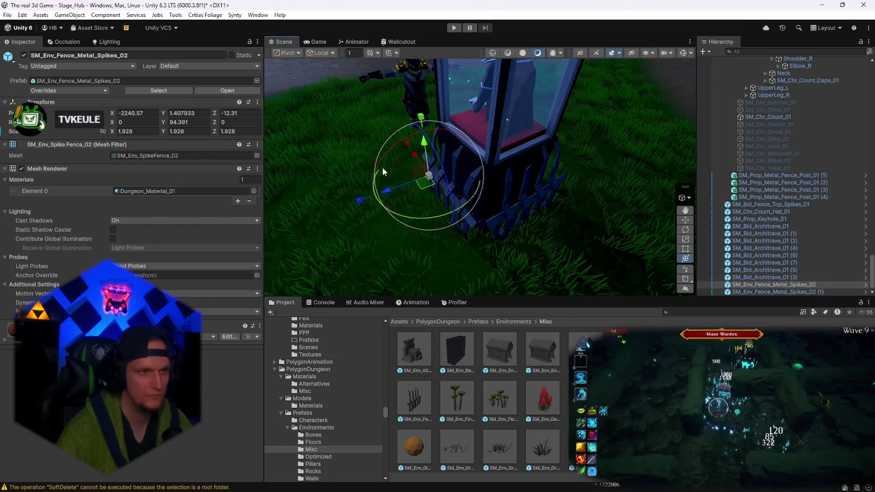
pyautogui.write('90')
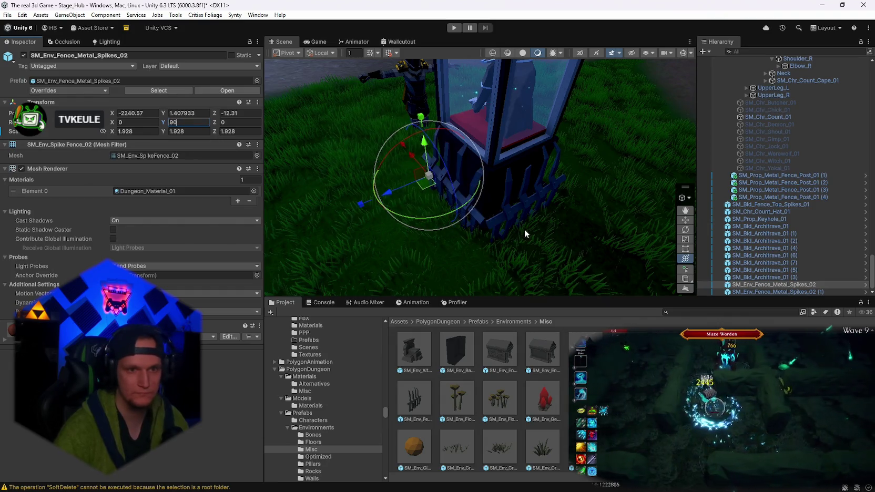
pyautogui.moveTo(582, 196)
pyautogui.mouseDown()
pyautogui.moveTo(517, 225)
pyautogui.moveTo(494, 201)
pyautogui.moveTo(491, 243)
pyautogui.moveTo(531, 271)
pyautogui.moveTo(506, 267)
pyautogui.moveTo(467, 235)
pyautogui.moveTo(474, 197)
pyautogui.moveTo(356, 209)
pyautogui.moveTo(271, 205)
pyautogui.moveTo(683, 205)
pyautogui.moveTo(271, 191)
pyautogui.moveTo(525, 187)
pyautogui.moveTo(421, 183)
pyautogui.moveTo(406, 168)
pyautogui.moveTo(295, 180)
pyautogui.moveTo(364, 228)
pyautogui.mouseUp()
pyautogui.click(490, 243)
# Remove the mirroring from the original spike fence and shift it slightly sideways.
pyautogui.click(411, 226)
pyautogui.press('f')
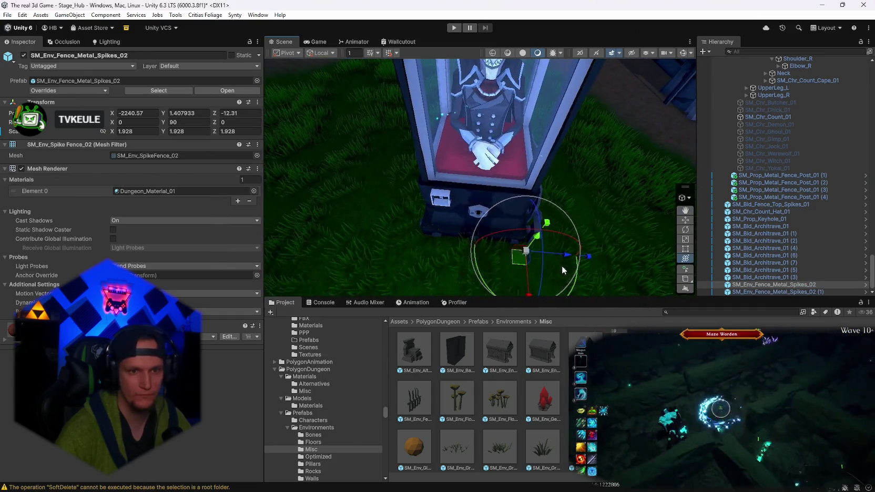
pyautogui.moveTo(444, 252); pyautogui.dragTo(446, 253)
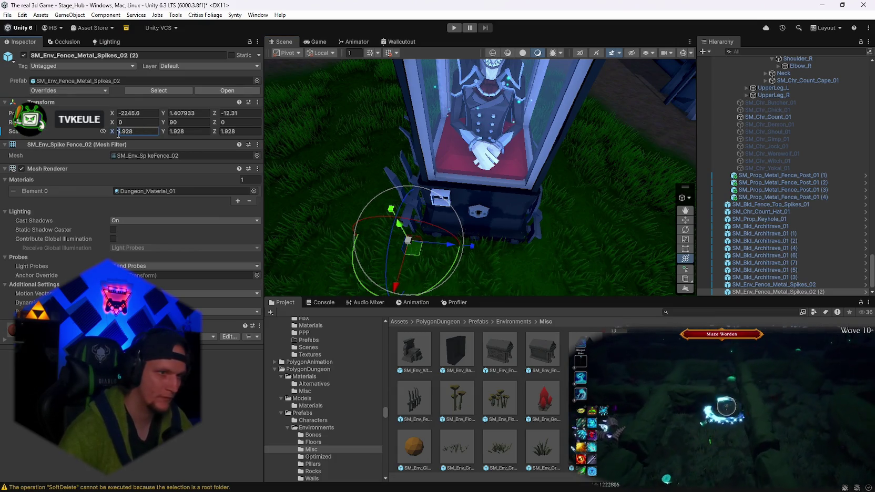
pyautogui.write('-')
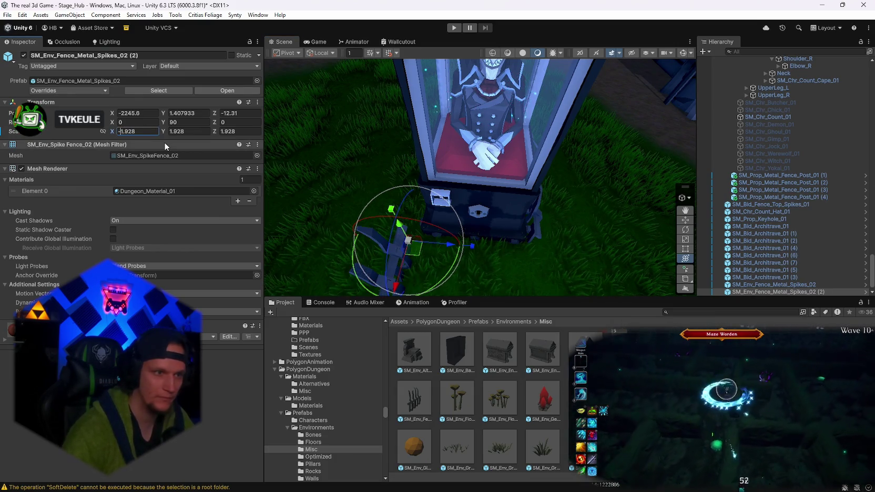
pyautogui.press('BackSpace')
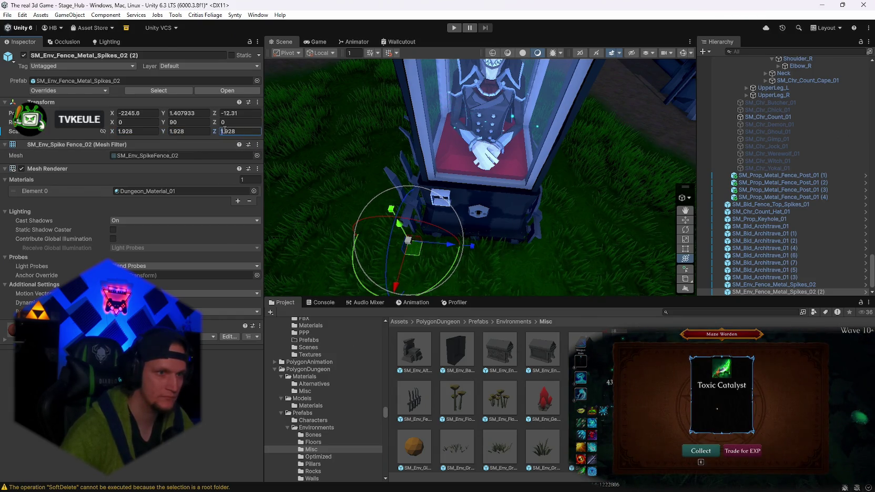
pyautogui.moveTo(368, 157)
pyautogui.mouseDown()
pyautogui.moveTo(473, 169)
pyautogui.moveTo(590, 162)
pyautogui.moveTo(607, 178)
pyautogui.mouseUp()
pyautogui.moveTo(485, 150)
pyautogui.mouseDown()
pyautogui.moveTo(475, 147)
pyautogui.moveTo(473, 214)
pyautogui.mouseUp()
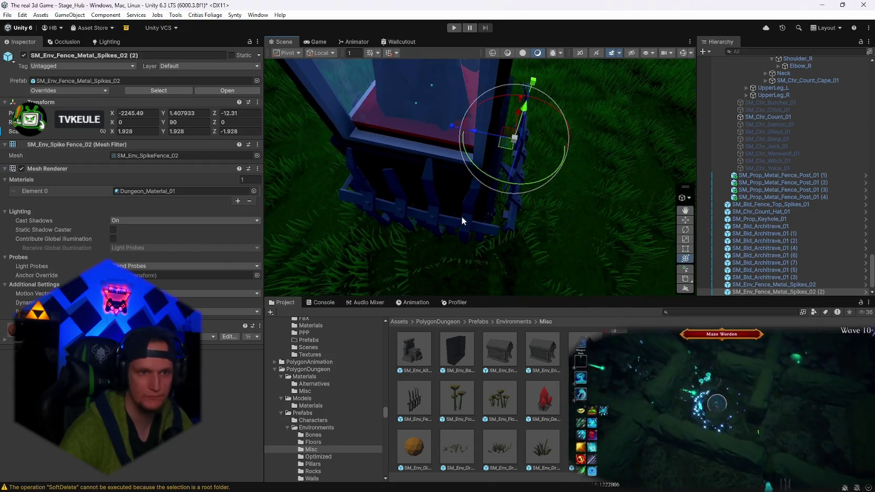
# Push the other spike fence pieces along their forward axes, then select all three.
pyautogui.click(436, 215)
pyautogui.moveTo(319, 199)
pyautogui.mouseDown()
pyautogui.moveTo(301, 200)
pyautogui.moveTo(497, 210)
pyautogui.mouseUp()
pyautogui.click(501, 216)
pyautogui.moveTo(541, 165)
pyautogui.mouseDown()
pyautogui.moveTo(400, 172)
pyautogui.moveTo(383, 138)
pyautogui.moveTo(473, 200)
pyautogui.mouseUp()
pyautogui.moveTo(524, 243)
pyautogui.mouseDown()
pyautogui.moveTo(534, 240)
pyautogui.moveTo(480, 188)
pyautogui.mouseUp()
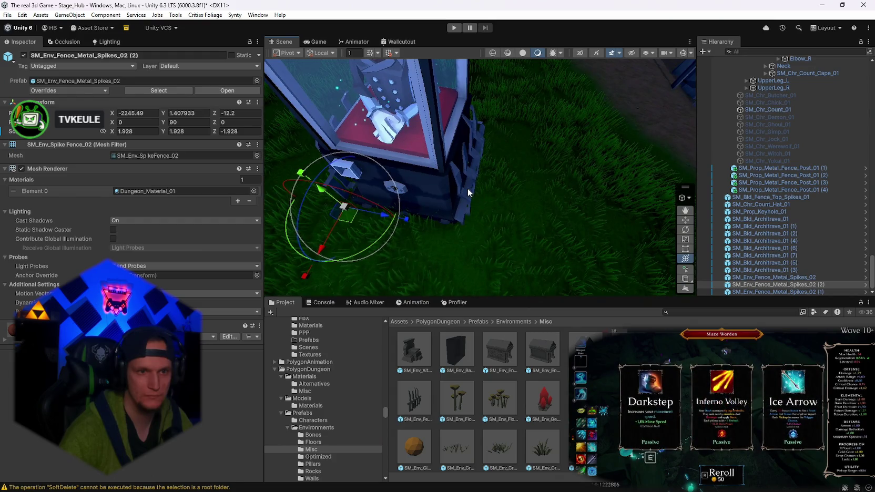
pyautogui.click(468, 189)
pyautogui.moveTo(447, 272)
pyautogui.mouseDown()
pyautogui.moveTo(526, 210)
pyautogui.moveTo(631, 158)
pyautogui.moveTo(699, 110)
pyautogui.moveTo(816, 95)
pyautogui.moveTo(28, 57)
pyautogui.moveTo(58, 76)
pyautogui.moveTo(45, 93)
pyautogui.moveTo(842, 237)
pyautogui.moveTo(804, 284)
pyautogui.mouseUp()
pyautogui.keyDown('shift'); pyautogui.click(765, 293); pyautogui.keyUp('shift')
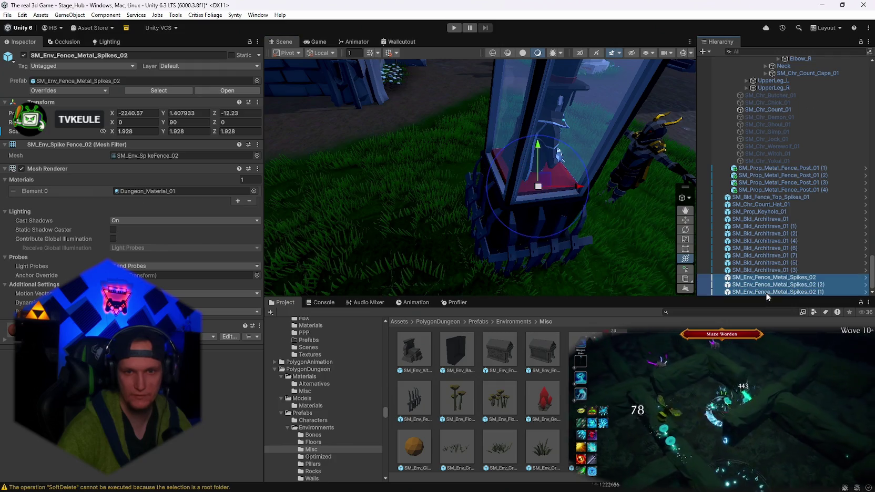
# Delete the three spike fence pieces and inspect the Trap Spikes prefab.
pyautogui.press('Delete')
pyautogui.scroll(-10, 473, 400)
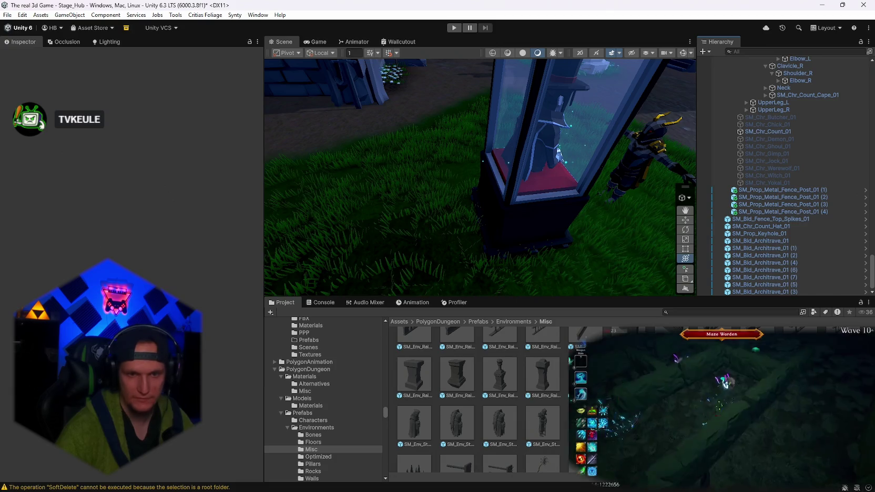
pyautogui.click(411, 403)
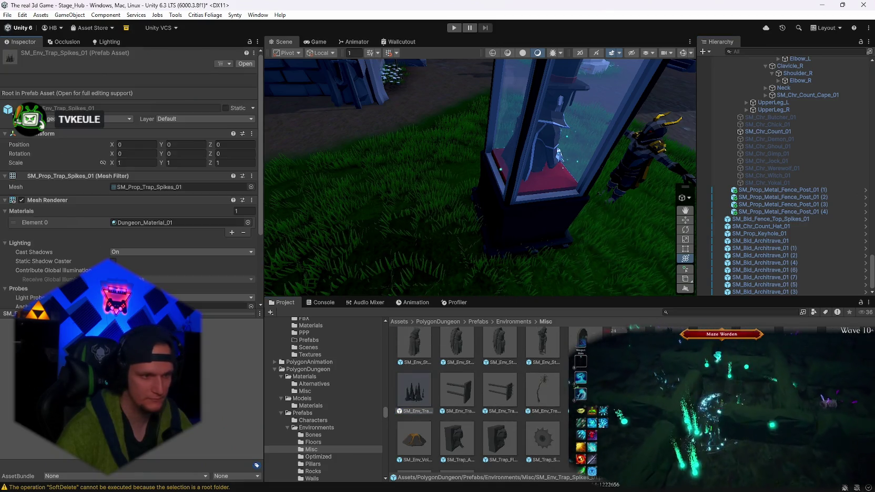
pyautogui.scroll(5, 399, 404)
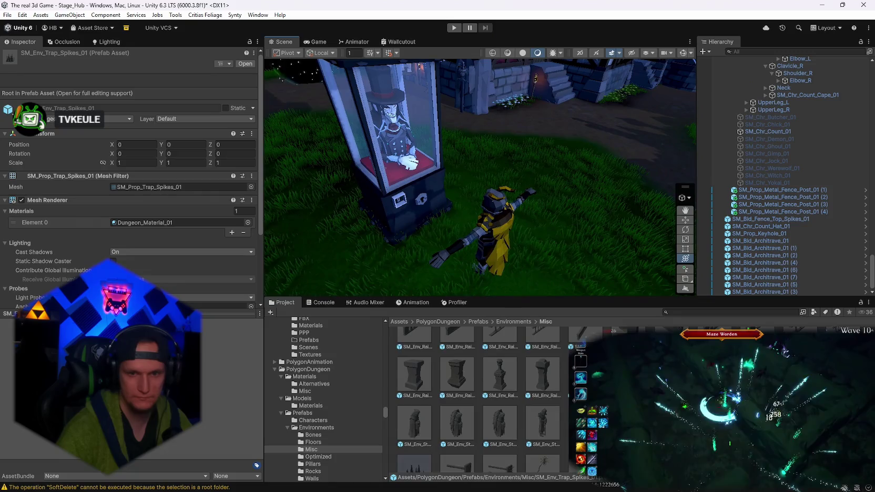
pyautogui.scroll(-2, 344, 435)
# Browse the Optimized, Pillars, Rocks, Walls, FX, Items and Props prefab folders.
pyautogui.click(317, 430)
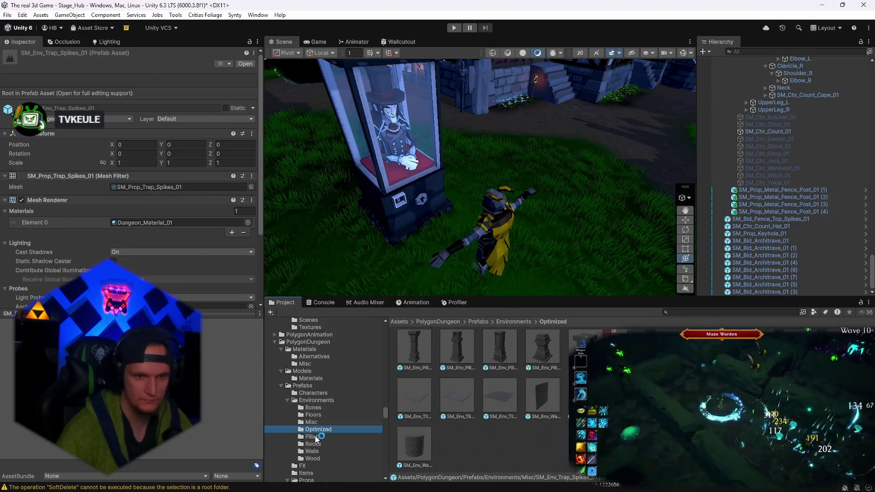
pyautogui.click(314, 436)
pyautogui.click(315, 444)
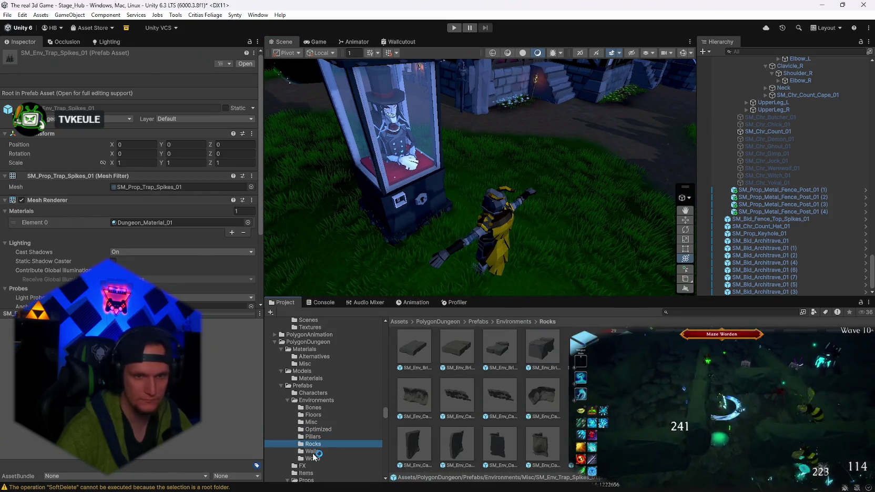
pyautogui.click(314, 451)
pyautogui.scroll(-4, 321, 452)
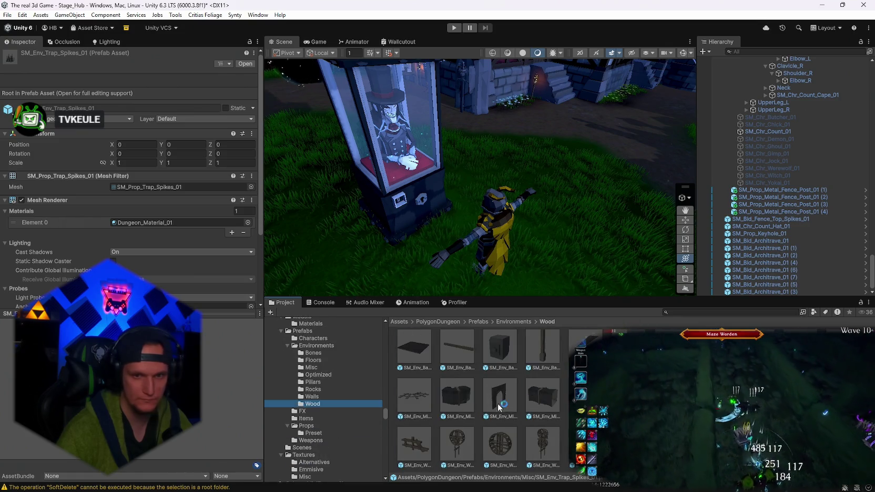
pyautogui.scroll(-2, 355, 415)
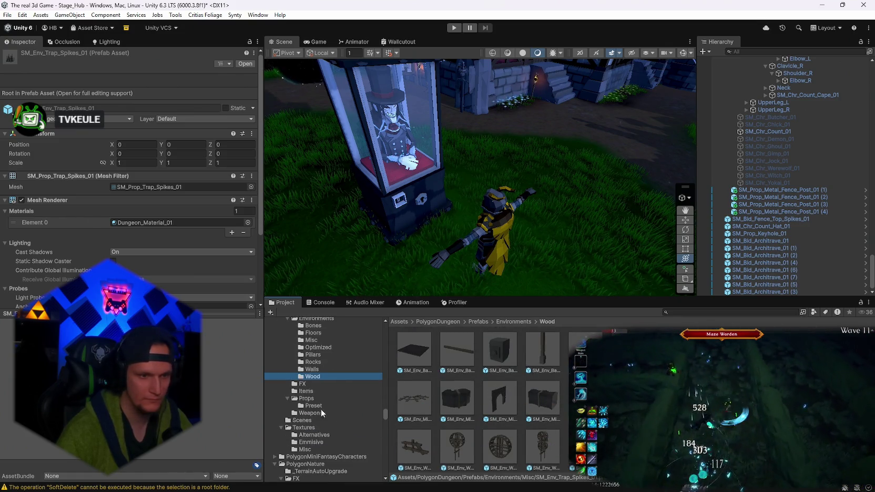
pyautogui.click(303, 384)
pyautogui.click(305, 391)
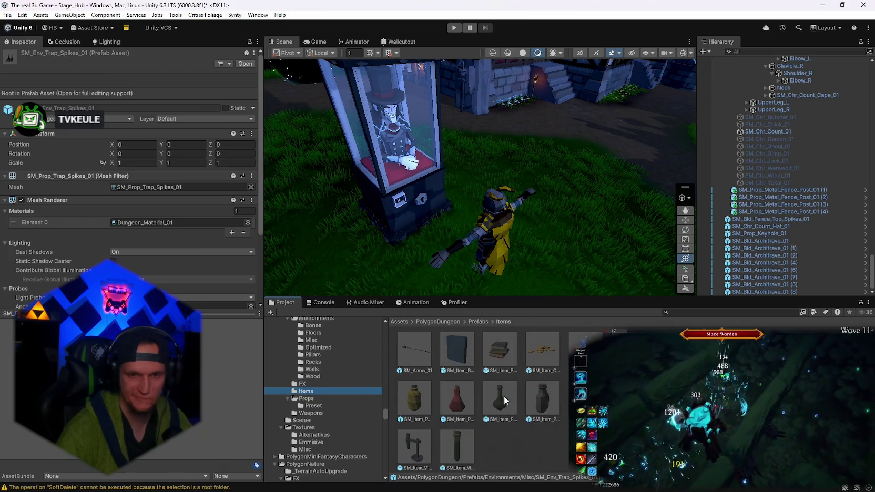
pyautogui.click(307, 400)
# Look through the Props and Weapons folders, then select the Count's top hat.
pyautogui.scroll(-2, 526, 396)
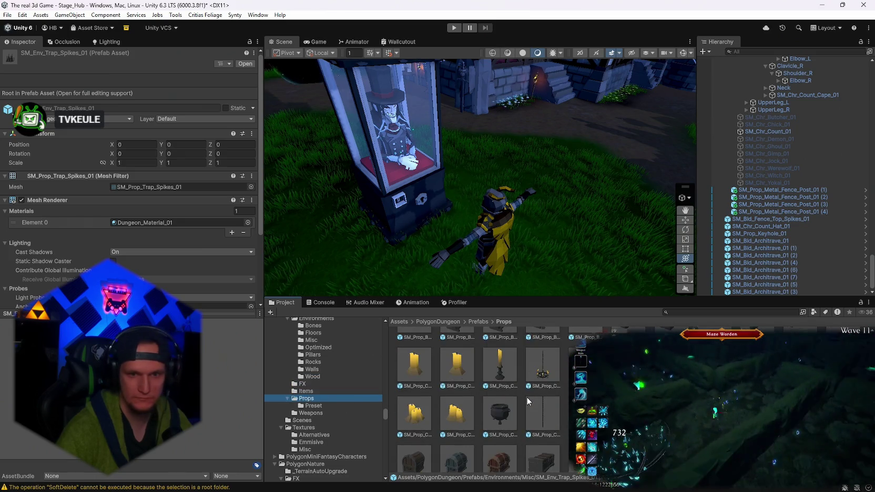
pyautogui.scroll(-4, 527, 398)
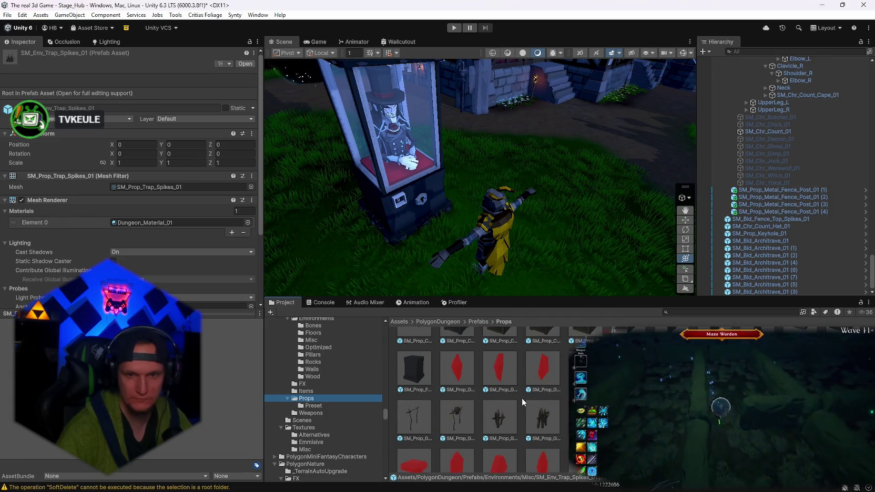
pyautogui.scroll(-6, 530, 398)
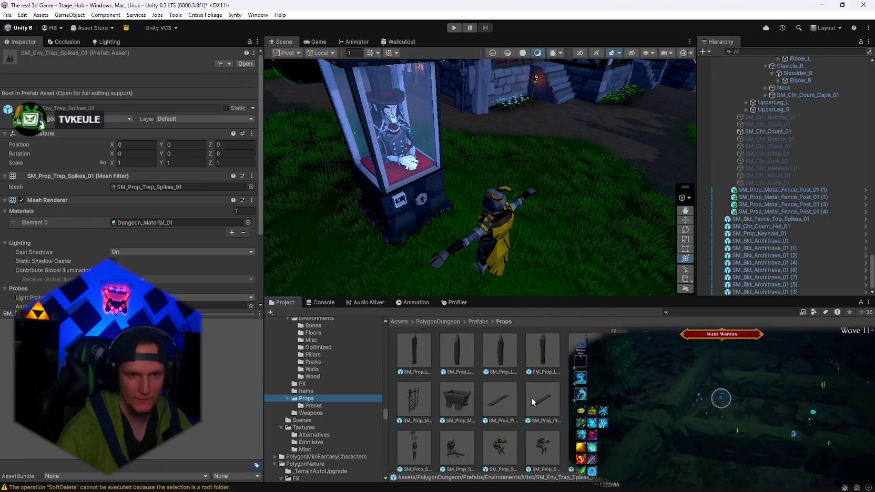
pyautogui.scroll(-3, 533, 401)
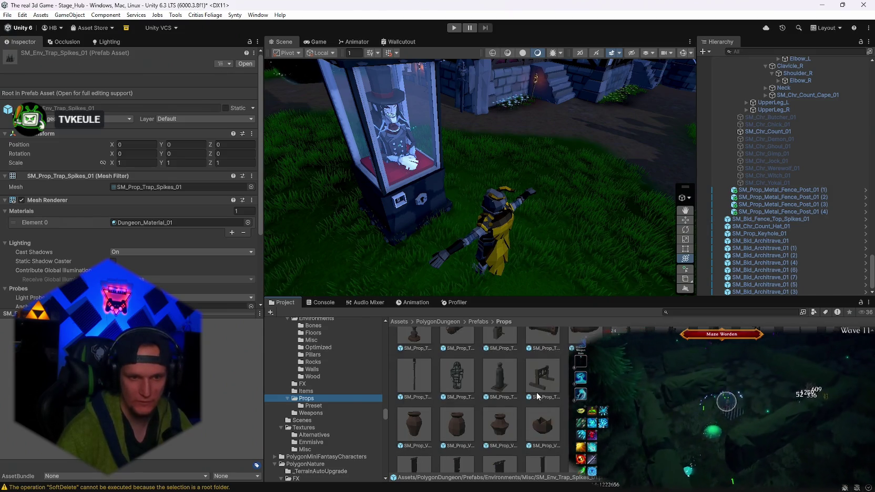
pyautogui.scroll(10, 536, 393)
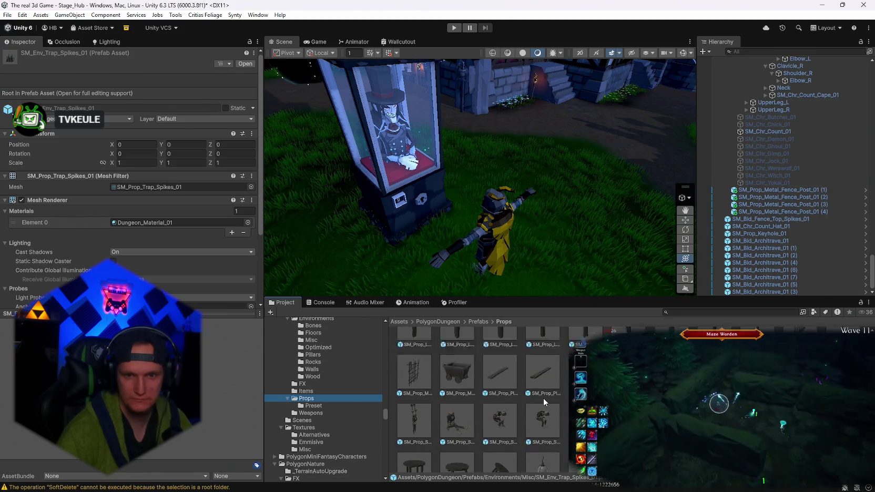
pyautogui.scroll(8, 544, 398)
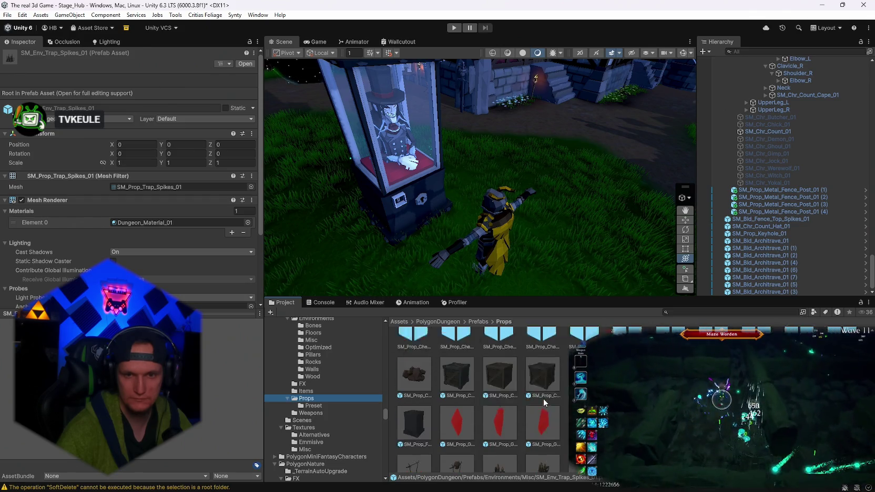
pyautogui.scroll(4, 544, 399)
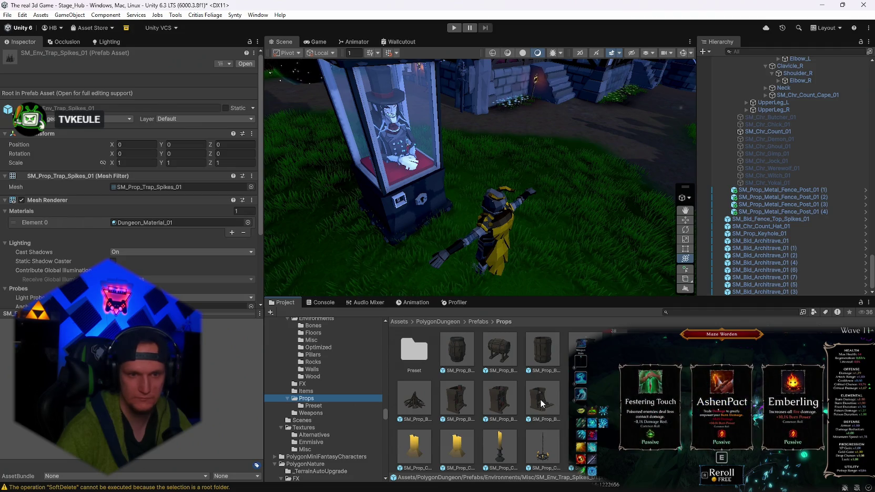
pyautogui.click(311, 415)
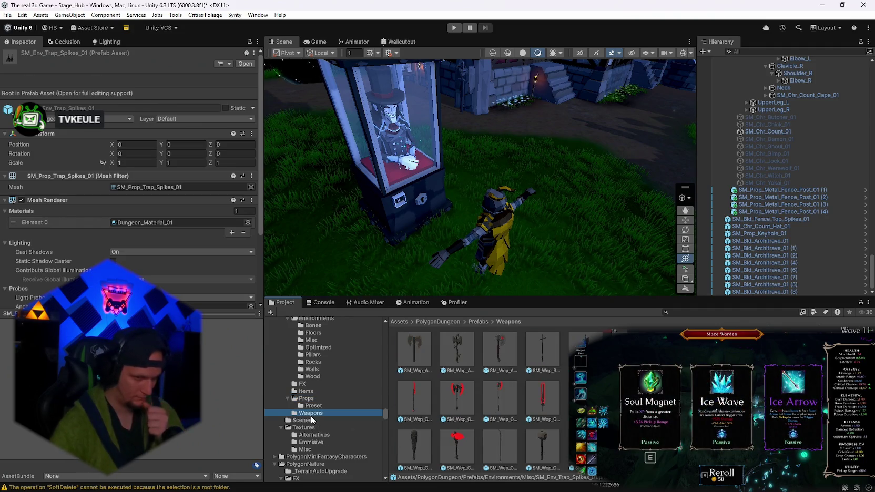
pyautogui.scroll(-2, 546, 419)
pyautogui.moveTo(526, 263)
pyautogui.mouseDown()
pyautogui.moveTo(437, 158)
pyautogui.moveTo(466, 169)
pyautogui.moveTo(466, 158)
pyautogui.moveTo(480, 216)
pyautogui.moveTo(390, 225)
pyautogui.mouseUp()
pyautogui.click(466, 171)
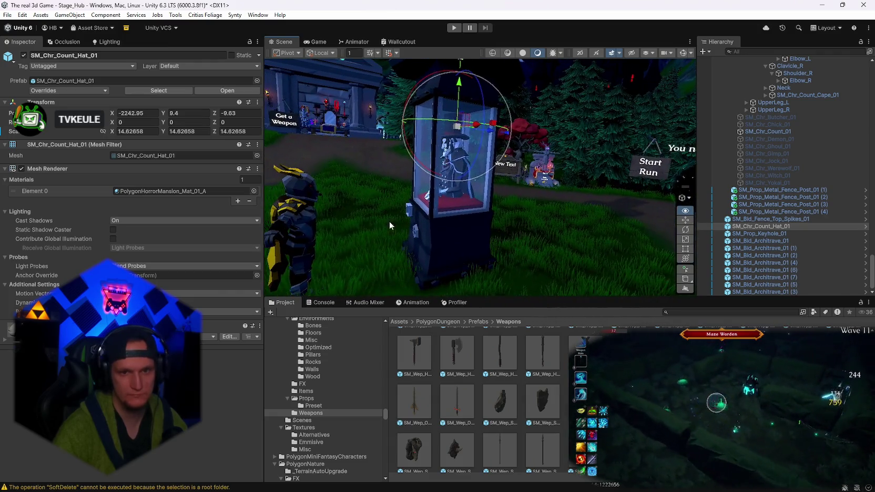
# Search 'baumh', open the Baumhaus prefab, and select its SM_Prop_Skull_01 skull.
pyautogui.click(681, 312)
pyautogui.write('baumh')
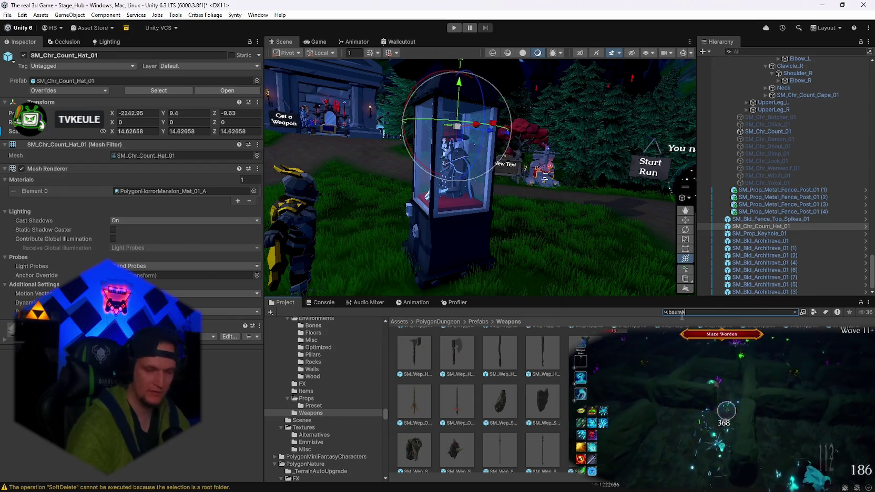
pyautogui.click(441, 366)
pyautogui.doubleClick(440, 366)
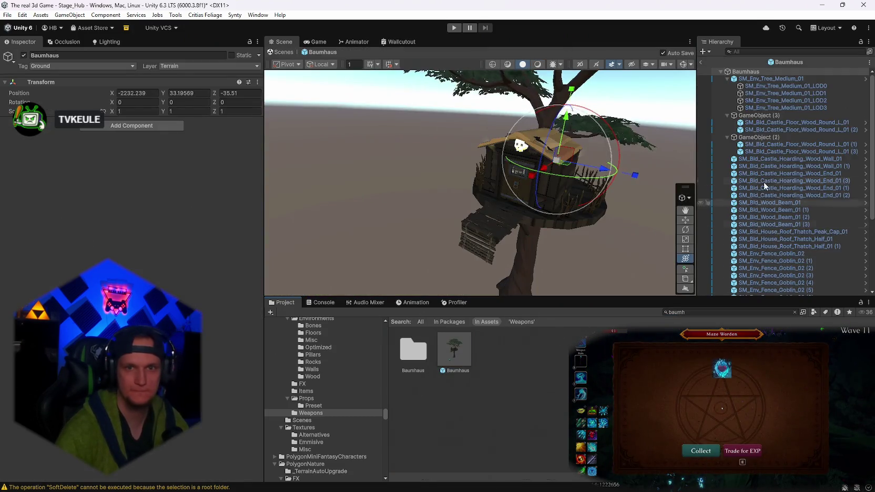
pyautogui.click(521, 145)
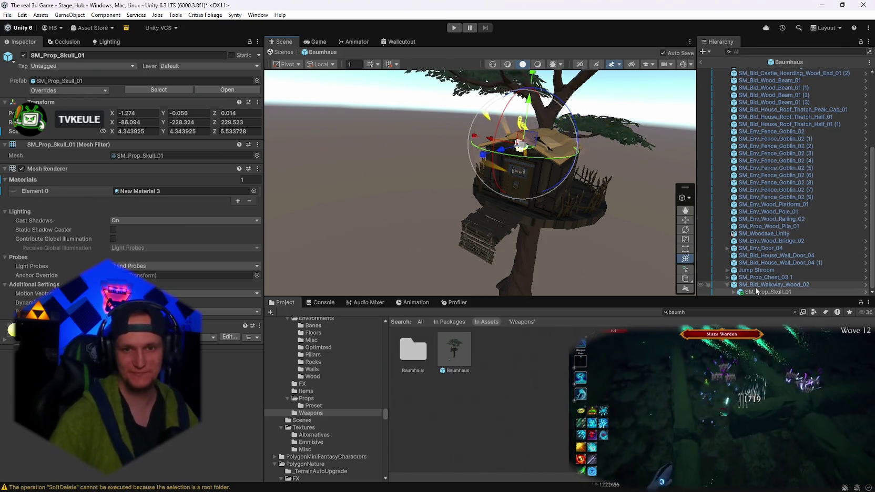
pyautogui.click(761, 285)
pyautogui.click(756, 292)
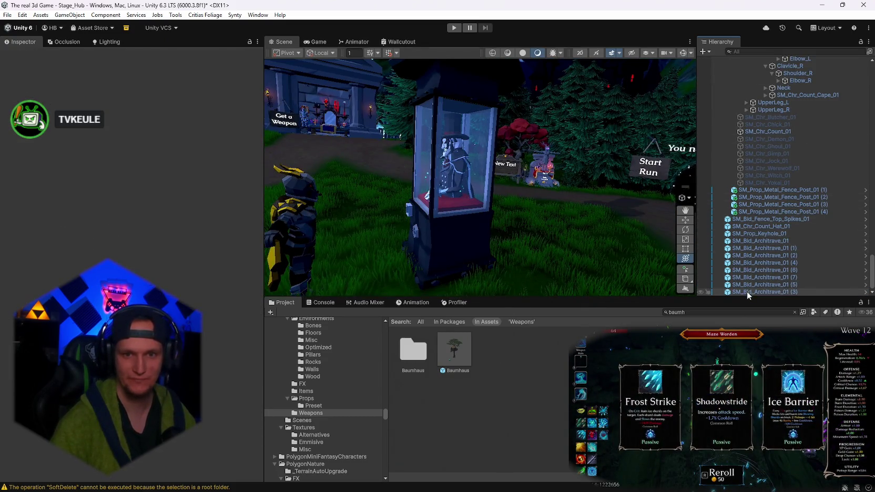
# Frame the skull prop and parent it under SM_Prop_FootStool_04.
pyautogui.click(747, 291)
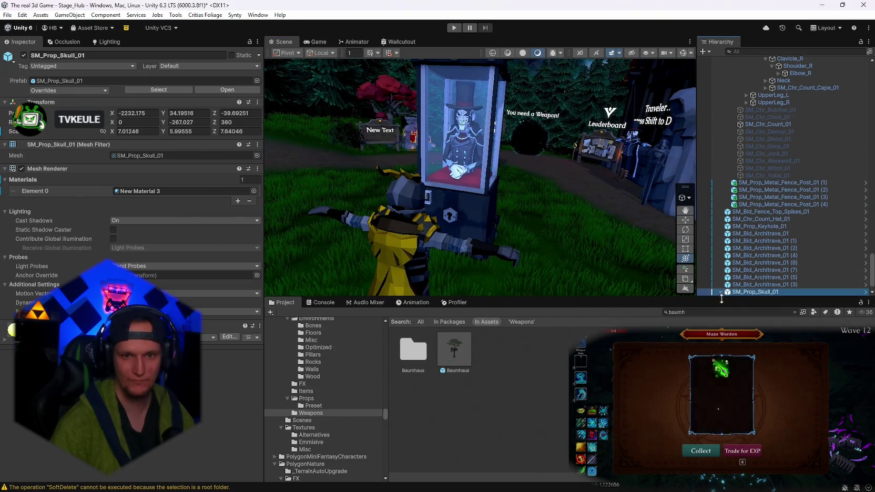
pyautogui.scroll(-1, 747, 284)
pyautogui.doubleClick(751, 276)
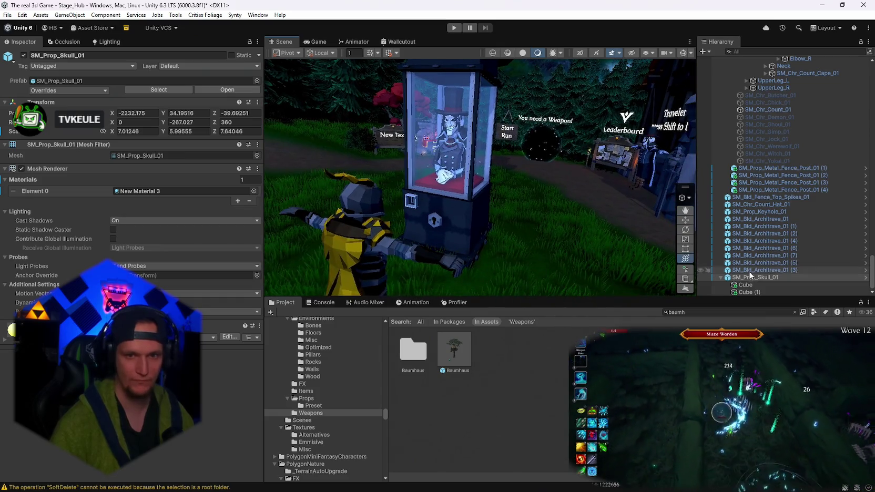
pyautogui.scroll(3, 757, 209)
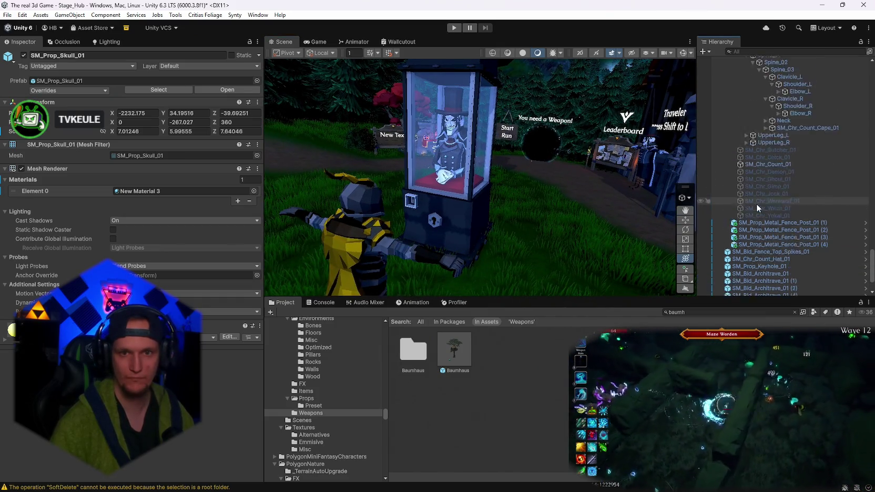
pyautogui.scroll(3, 757, 208)
pyautogui.click(728, 150)
pyautogui.moveTo(739, 279)
pyautogui.mouseDown()
pyautogui.moveTo(747, 129)
pyautogui.moveTo(757, 118)
pyautogui.mouseUp()
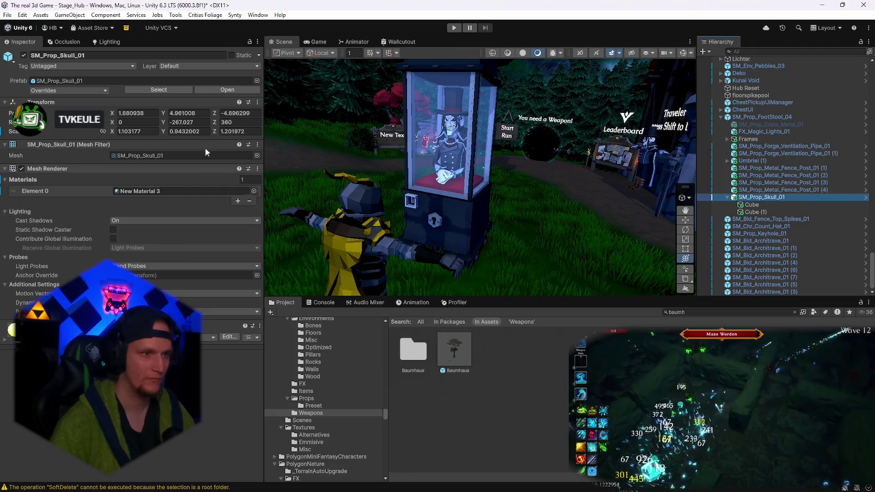
# Zero the skull's X and Y position and move it against the booth.
pyautogui.click(141, 112)
pyautogui.write('0')
pyautogui.press('Tab')
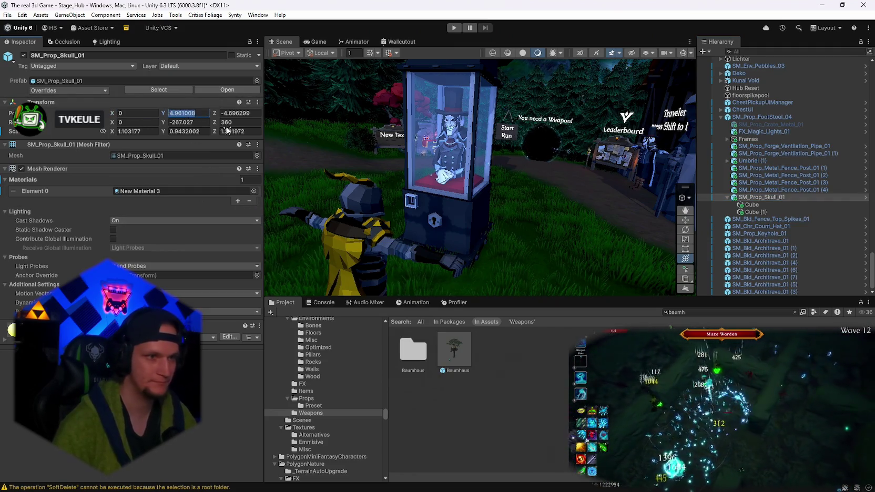
pyautogui.write('0')
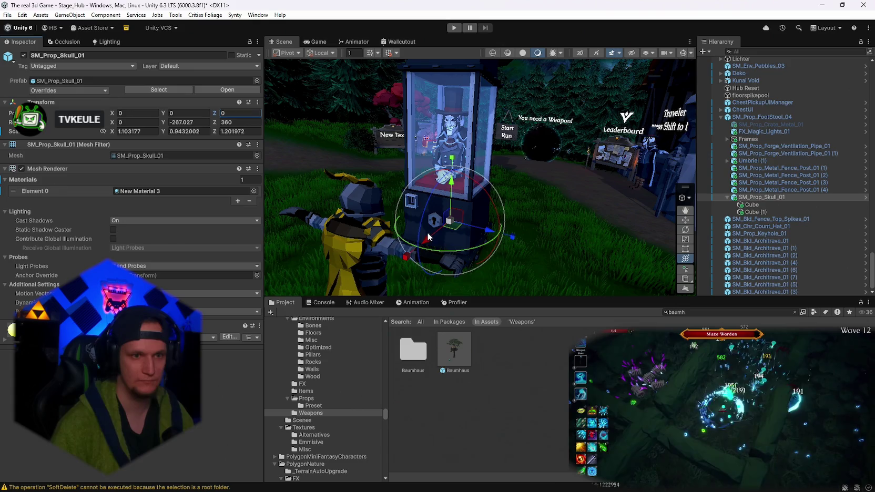
pyautogui.moveTo(430, 234)
pyautogui.mouseDown()
pyautogui.moveTo(394, 255)
pyautogui.moveTo(400, 260)
pyautogui.mouseUp()
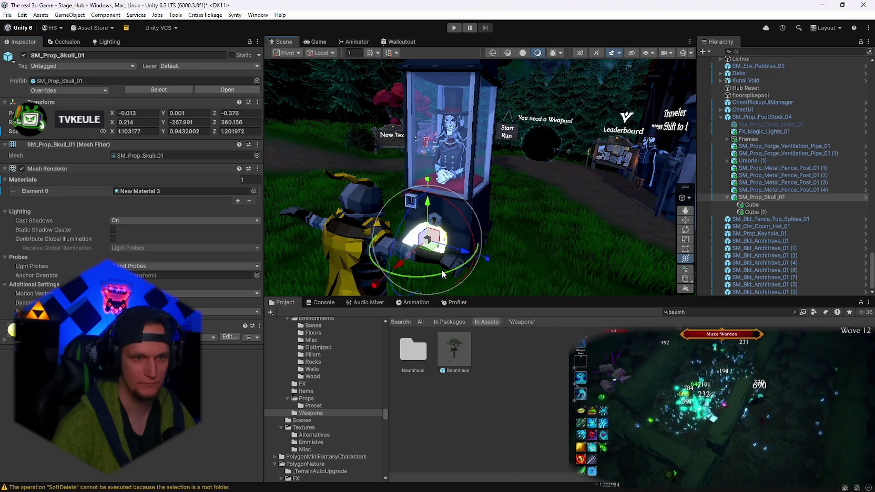
# Turn the skull to Y rotation -90 and slide it higher on the booth.
pyautogui.click(194, 122)
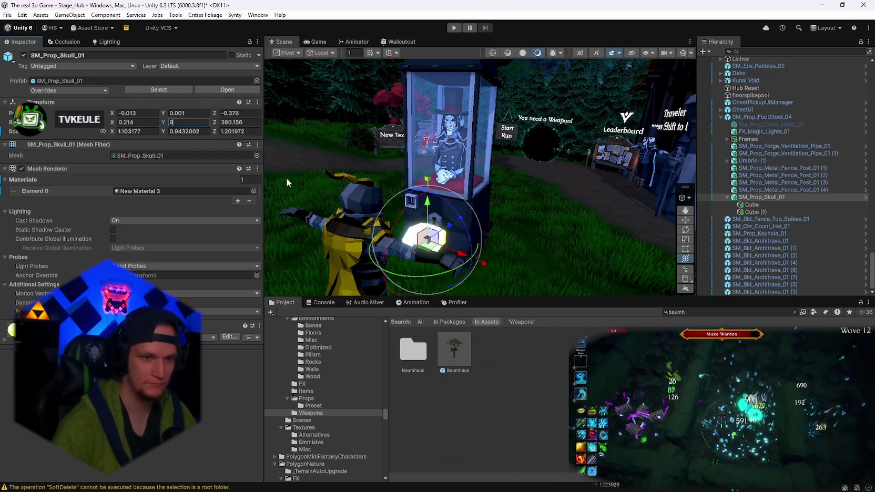
pyautogui.write('90')
pyautogui.moveTo(281, 174); pyautogui.dragTo(316, 179)
pyautogui.moveTo(482, 222); pyautogui.dragTo(463, 226)
pyautogui.click(190, 122)
pyautogui.write('0')
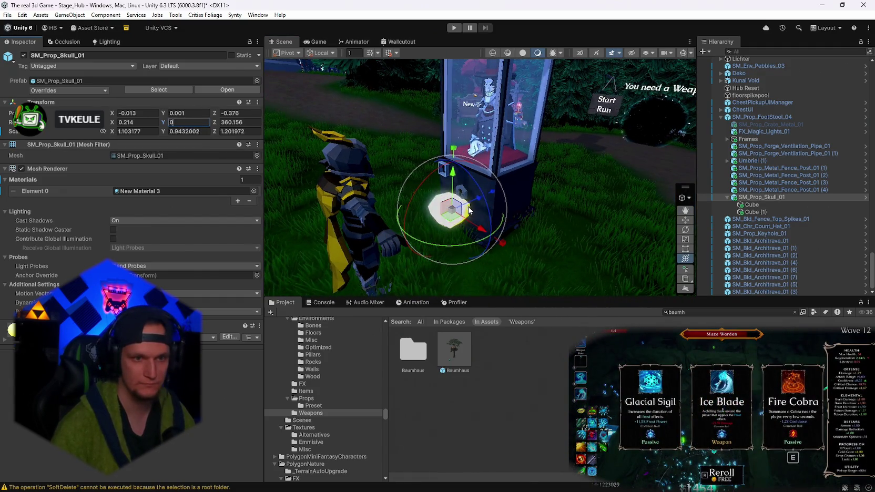
pyautogui.moveTo(473, 201); pyautogui.dragTo(453, 213)
pyautogui.moveTo(430, 173)
pyautogui.mouseDown()
pyautogui.moveTo(431, 158)
pyautogui.moveTo(499, 169)
pyautogui.moveTo(694, 146)
pyautogui.moveTo(451, 199)
pyautogui.mouseUp()
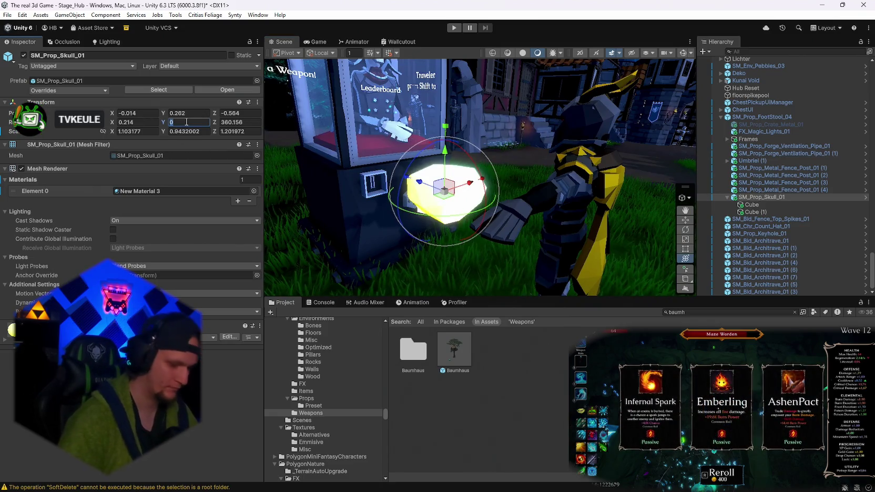
pyautogui.press('BackSpace')
pyautogui.write('-90')
pyautogui.press('Return')
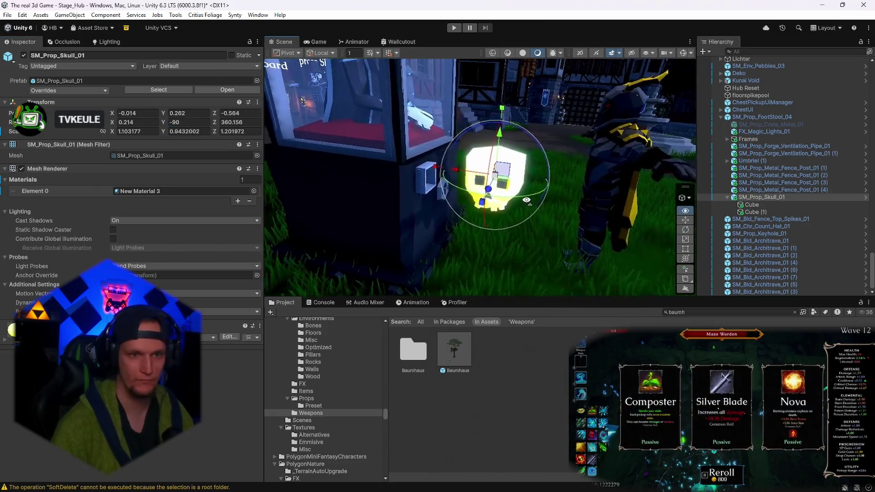
# Lift the skull up onto the booth roof and nudge it sideways.
pyautogui.moveTo(466, 174); pyautogui.dragTo(398, 180)
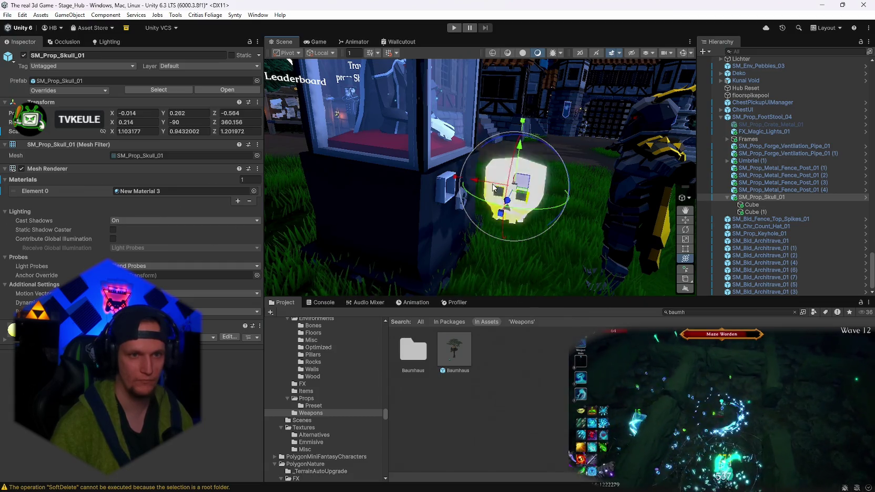
pyautogui.press('f')
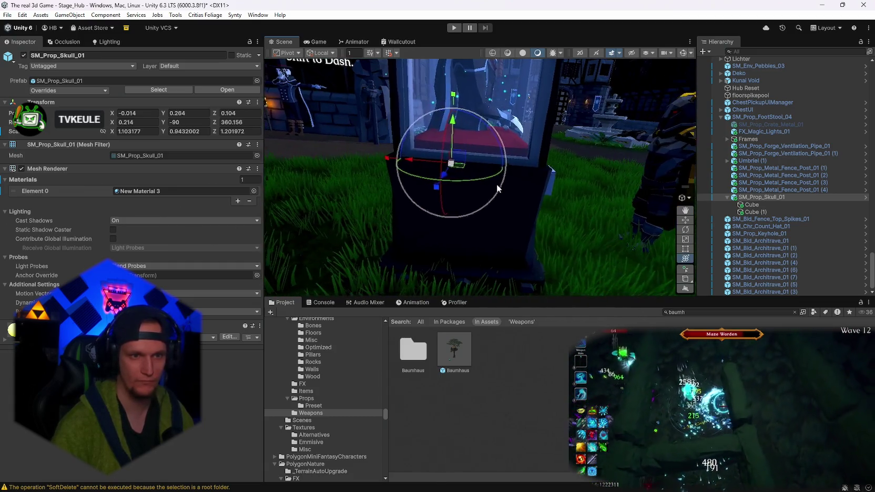
pyautogui.moveTo(427, 196)
pyautogui.mouseDown()
pyautogui.moveTo(409, 205)
pyautogui.moveTo(508, 172)
pyautogui.moveTo(472, 192)
pyautogui.moveTo(476, 81)
pyautogui.moveTo(493, 69)
pyautogui.moveTo(411, 139)
pyautogui.mouseUp()
pyautogui.moveTo(422, 94); pyautogui.dragTo(422, 95)
pyautogui.moveTo(447, 134)
pyautogui.mouseDown()
pyautogui.moveTo(784, 133)
pyautogui.moveTo(779, 142)
pyautogui.mouseUp()
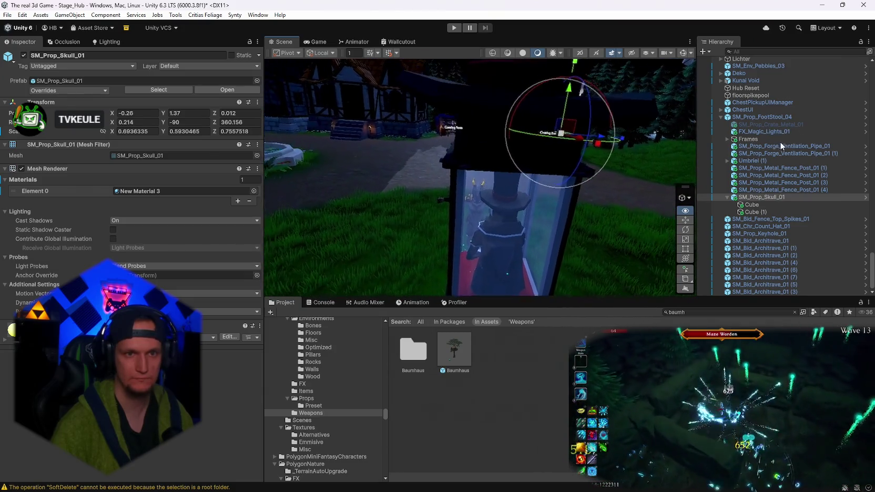
# Duplicate the skull to the other roof corner and mirror the copy with negative Z scale.
pyautogui.hotkey('ctrl', 'd')
pyautogui.moveTo(531, 135); pyautogui.dragTo(491, 139)
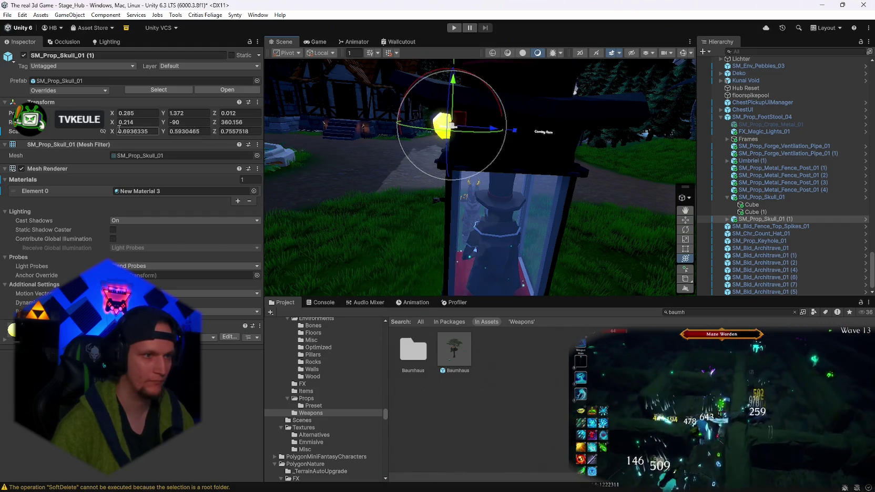
pyautogui.write('-')
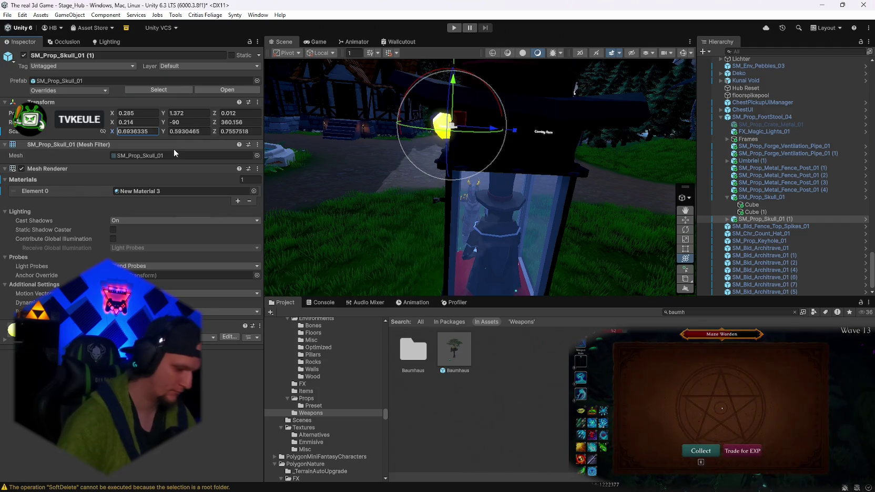
pyautogui.moveTo(435, 177)
pyautogui.mouseDown()
pyautogui.moveTo(419, 173)
pyautogui.moveTo(503, 175)
pyautogui.mouseUp()
pyautogui.click(119, 132)
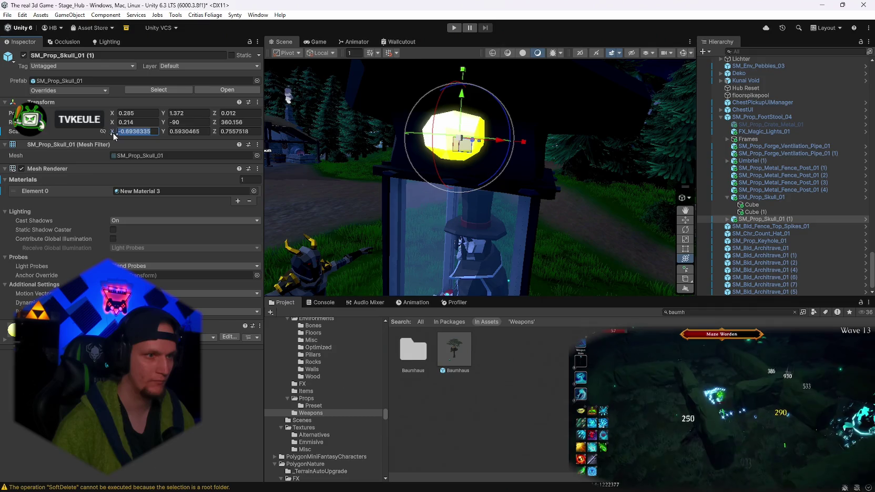
pyautogui.press('BackSpace')
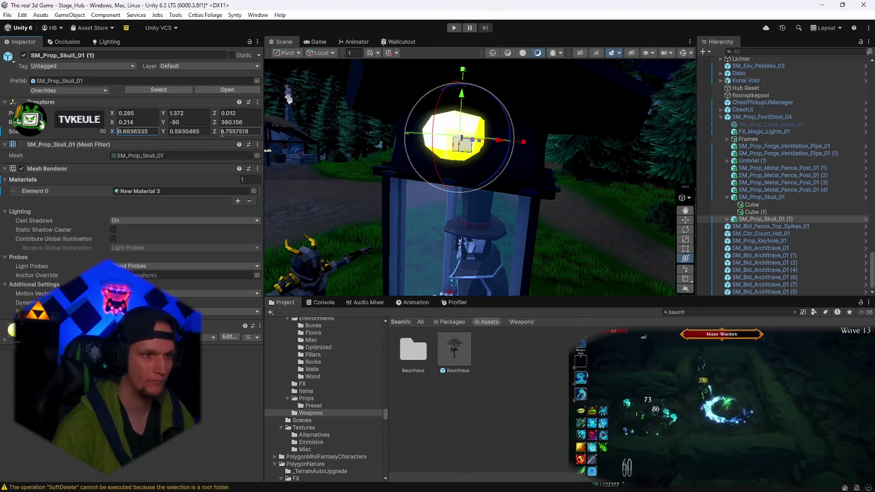
pyautogui.click(222, 133)
pyautogui.write('-')
pyautogui.press('Return')
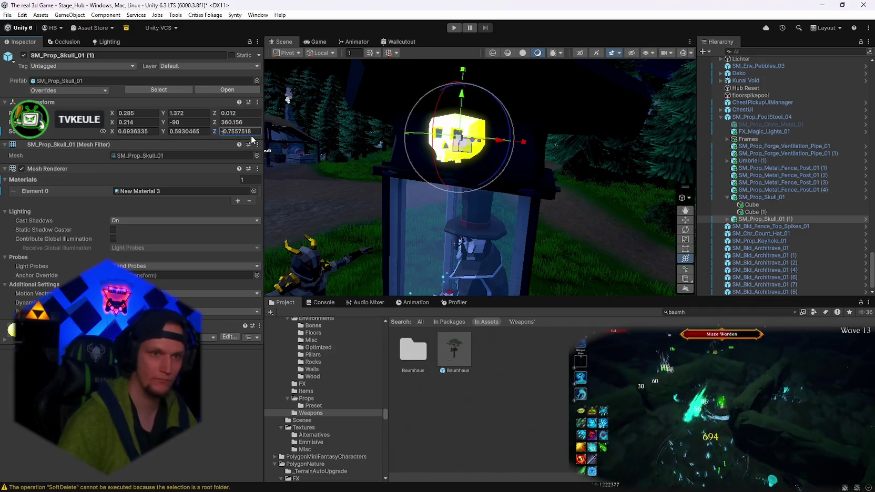
pyautogui.moveTo(613, 198)
pyautogui.mouseDown()
pyautogui.moveTo(531, 149)
pyautogui.moveTo(724, 170)
pyautogui.moveTo(862, 172)
pyautogui.moveTo(92, 174)
pyautogui.moveTo(212, 202)
pyautogui.moveTo(248, 201)
pyautogui.mouseUp()
pyautogui.moveTo(466, 205)
pyautogui.mouseDown()
pyautogui.moveTo(473, 142)
pyautogui.moveTo(492, 123)
pyautogui.moveTo(526, 127)
pyautogui.mouseUp()
# Add a third skull along the roof with Y rotation 180.
pyautogui.hotkey('ctrl', 'd')
pyautogui.write('0')
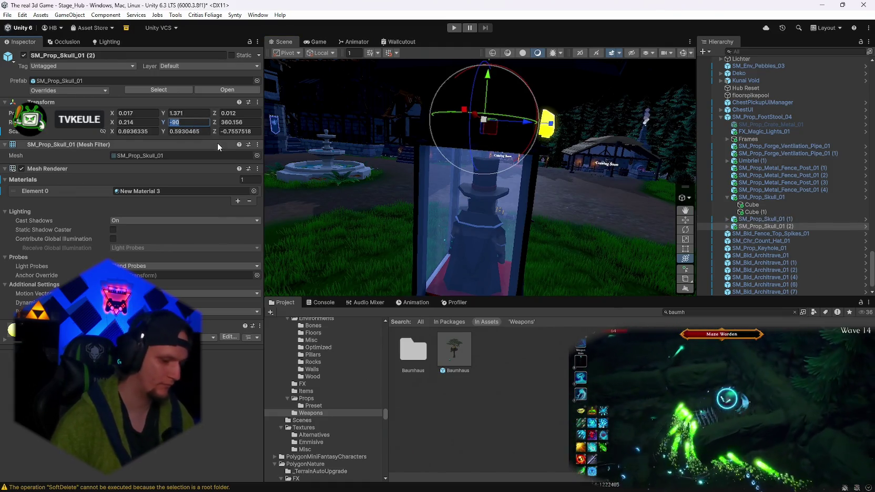
pyautogui.moveTo(476, 119); pyautogui.dragTo(449, 120)
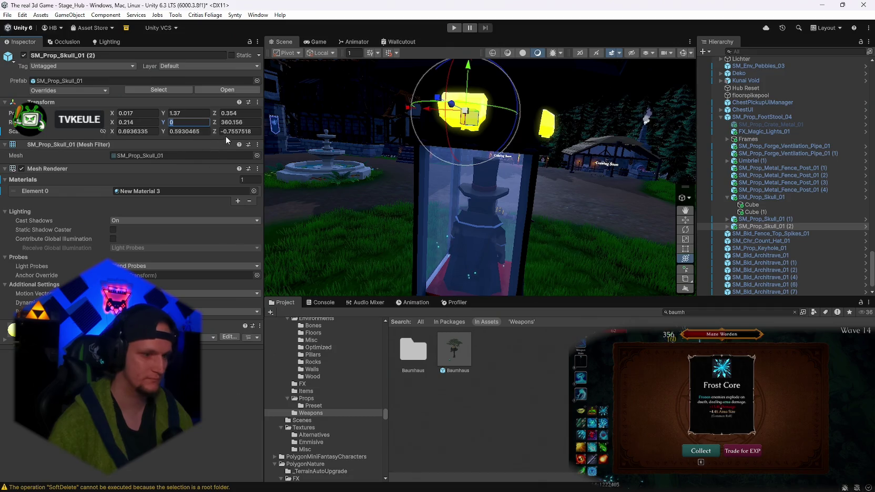
pyautogui.press('BackSpace')
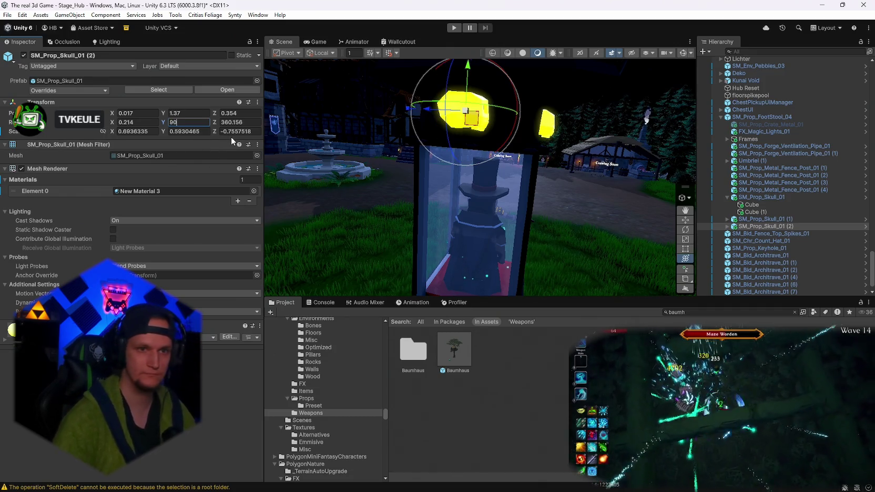
pyautogui.write('180')
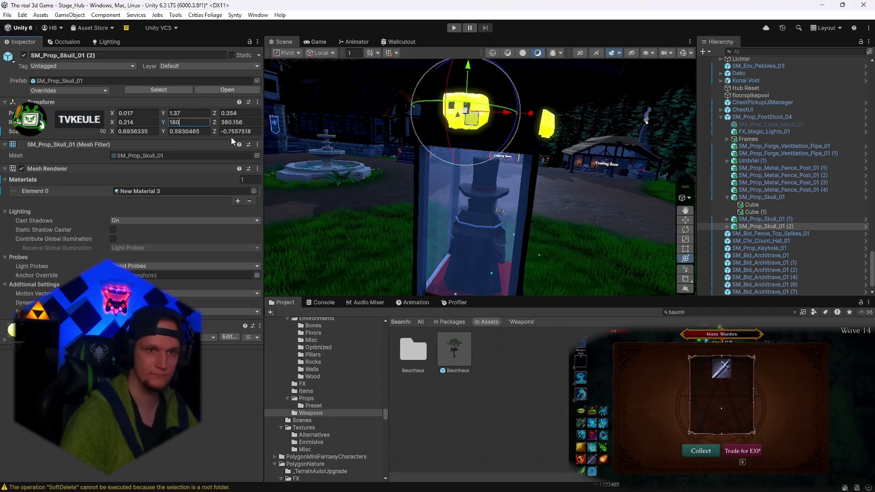
pyautogui.moveTo(360, 105)
pyautogui.mouseDown()
pyautogui.moveTo(514, 136)
pyautogui.moveTo(662, 188)
pyautogui.moveTo(557, 143)
pyautogui.moveTo(535, 145)
pyautogui.moveTo(557, 138)
pyautogui.moveTo(51, 152)
pyautogui.moveTo(46, 129)
pyautogui.moveTo(117, 167)
pyautogui.mouseUp()
# Select the pentagram floor tile and orbit the view to face the booth.
pyautogui.moveTo(645, 239)
pyautogui.mouseDown()
pyautogui.moveTo(388, 231)
pyautogui.moveTo(430, 224)
pyautogui.mouseUp()
pyautogui.click(469, 226)
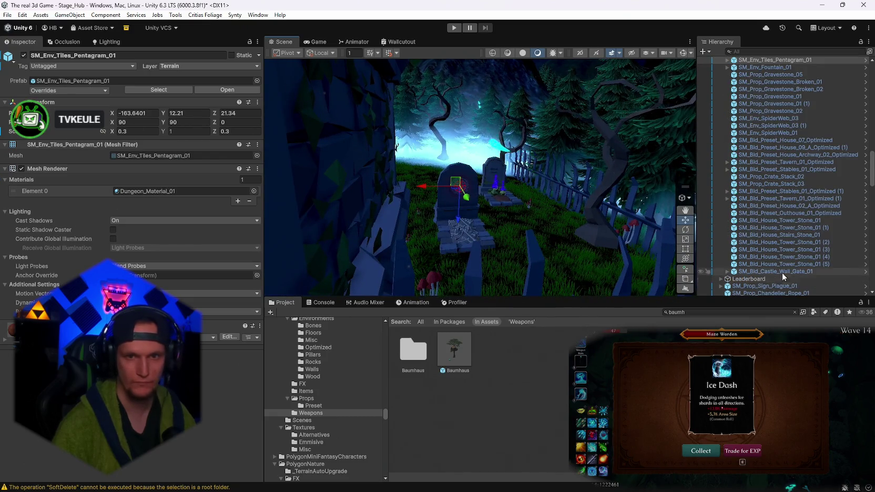
pyautogui.scroll(2, 747, 236)
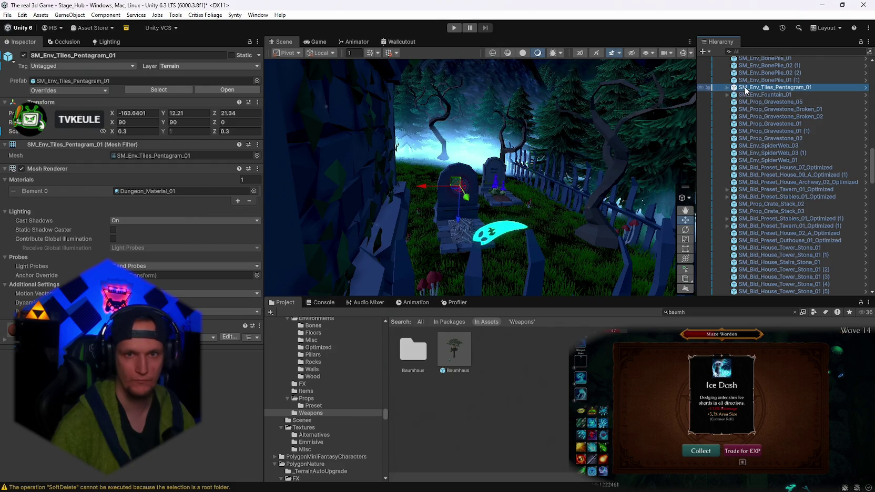
pyautogui.moveTo(380, 170)
pyautogui.mouseDown()
pyautogui.moveTo(801, 167)
pyautogui.moveTo(689, 187)
pyautogui.moveTo(550, 170)
pyautogui.mouseUp()
pyautogui.click(512, 118)
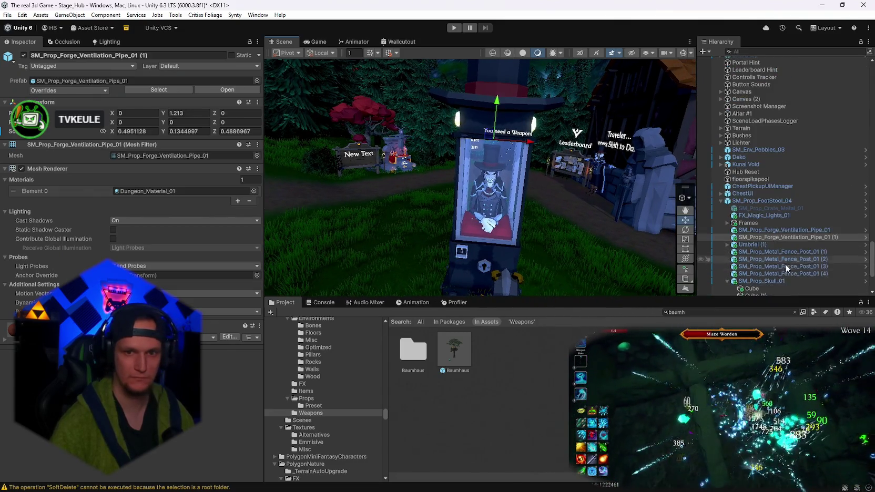
pyautogui.moveTo(562, 178); pyautogui.dragTo(678, 200)
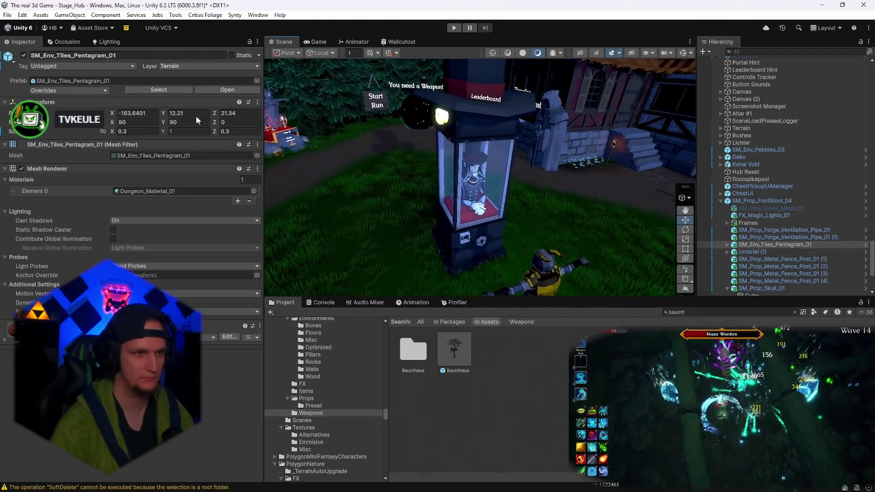
# Zero the pentagram tile's position and raise it behind the booth.
pyautogui.write('0')
pyautogui.press('Tab')
pyautogui.write('0')
pyautogui.press('Tab')
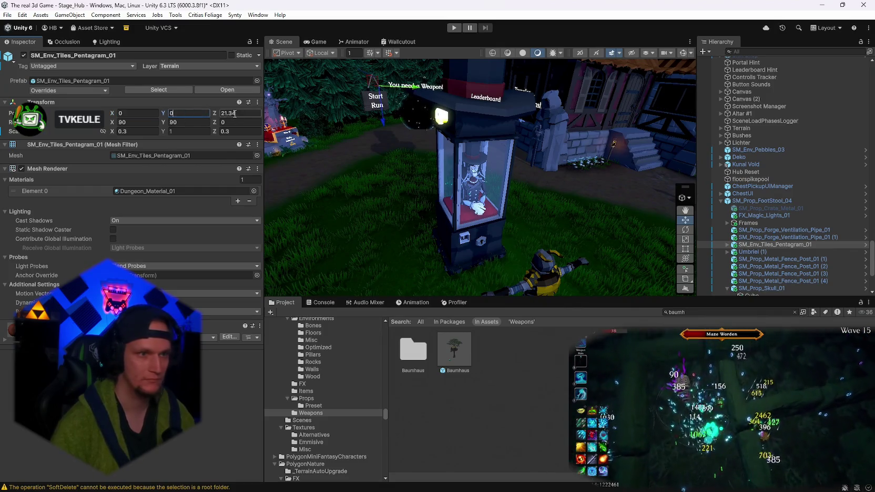
pyautogui.write('0')
pyautogui.click(503, 222)
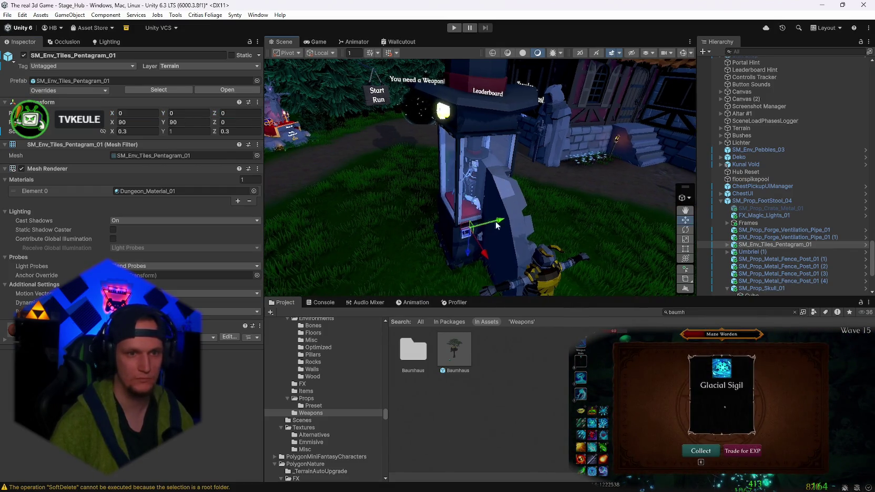
pyautogui.moveTo(466, 251); pyautogui.dragTo(468, 164)
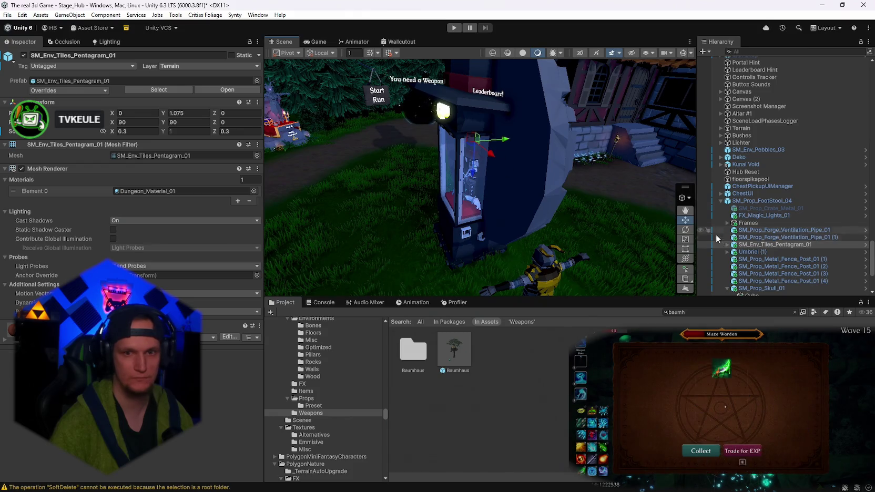
pyautogui.press('y')
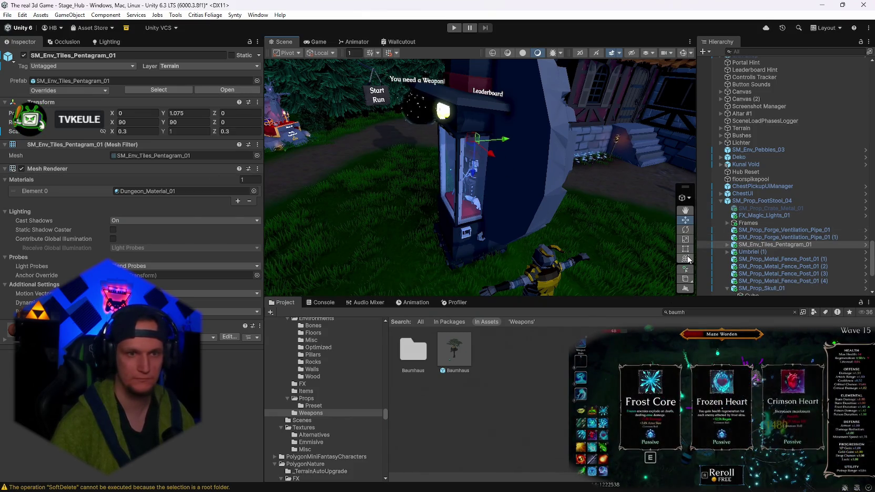
# Set the pentagram tile's Y rotation to 180.
pyautogui.click(198, 122)
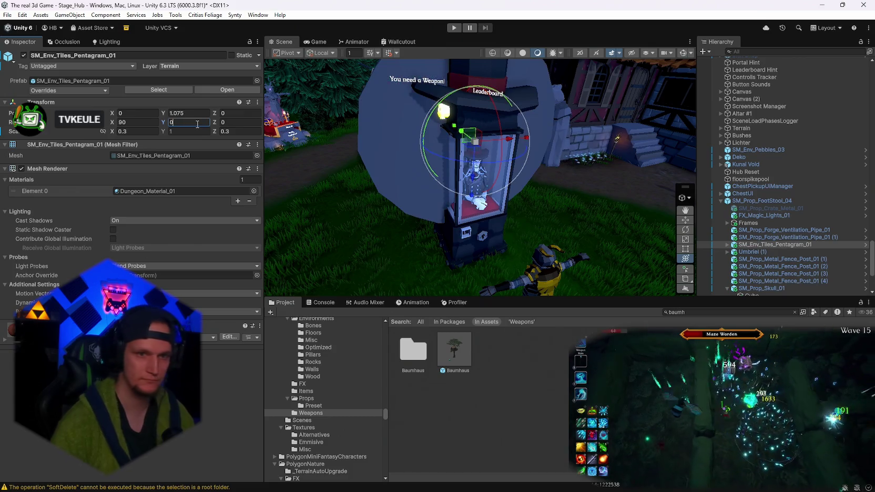
pyautogui.write('0')
pyautogui.press('Return')
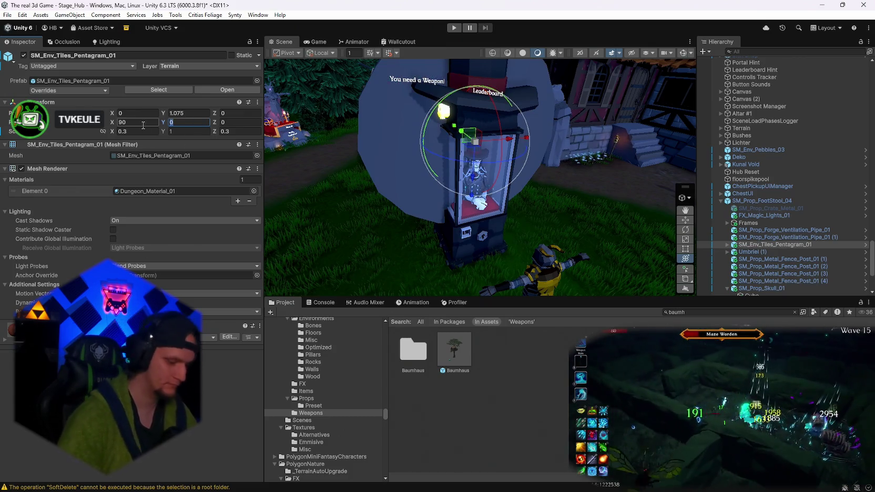
pyautogui.write('-90')
pyautogui.press('BackSpace')
pyautogui.press('BackSpace')
pyautogui.press('BackSpace')
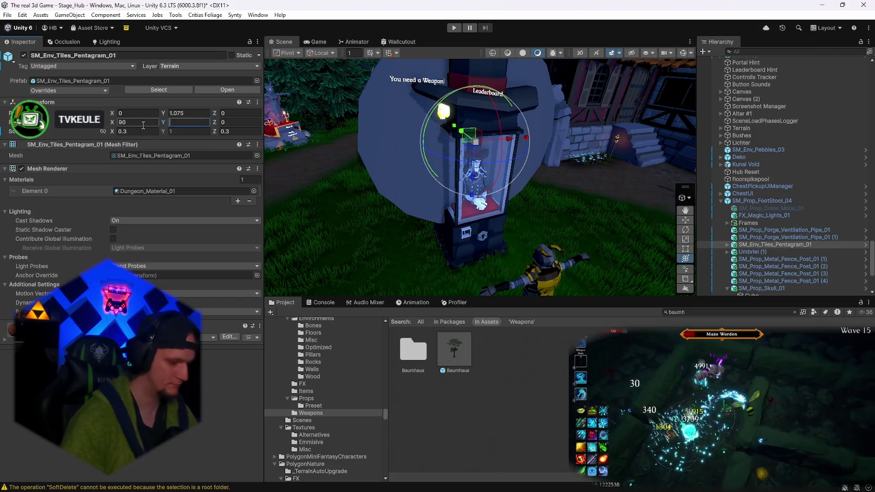
pyautogui.write('180')
pyautogui.press('Return')
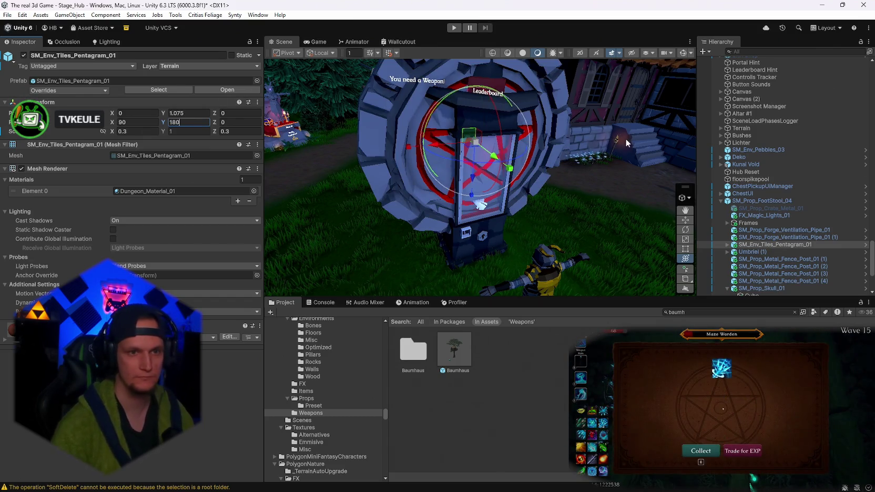
pyautogui.press('f')
# Shrink the pentagram tile to a small emblem and raise it above the booth.
pyautogui.moveTo(485, 170)
pyautogui.mouseDown()
pyautogui.moveTo(442, 167)
pyautogui.moveTo(484, 180)
pyautogui.mouseUp()
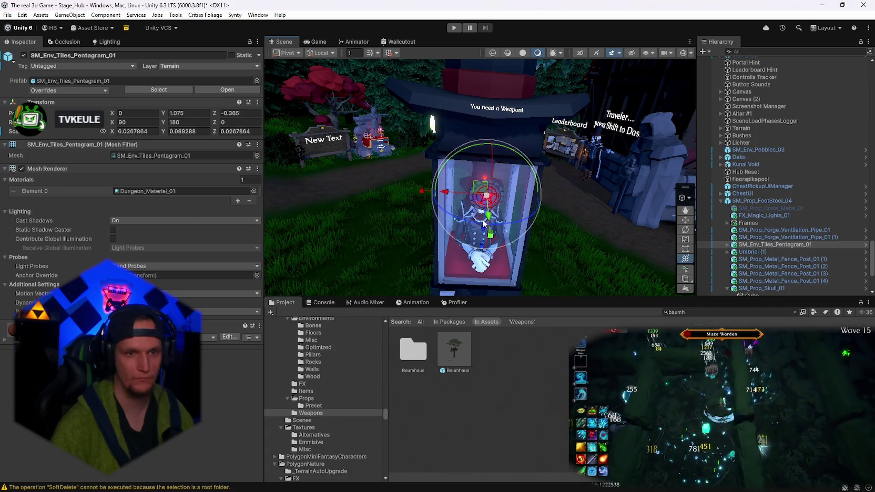
pyautogui.moveTo(484, 230)
pyautogui.mouseDown()
pyautogui.moveTo(485, 177)
pyautogui.moveTo(581, 154)
pyautogui.moveTo(526, 100)
pyautogui.moveTo(550, 100)
pyautogui.moveTo(525, 101)
pyautogui.mouseUp()
pyautogui.rightClick(525, 101)
pyautogui.press('s')
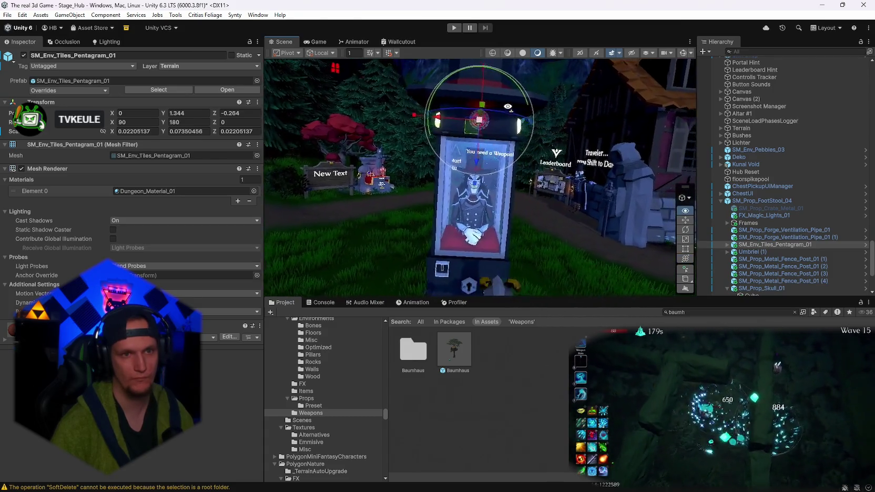
pyautogui.press('w')
pyautogui.click(450, 92)
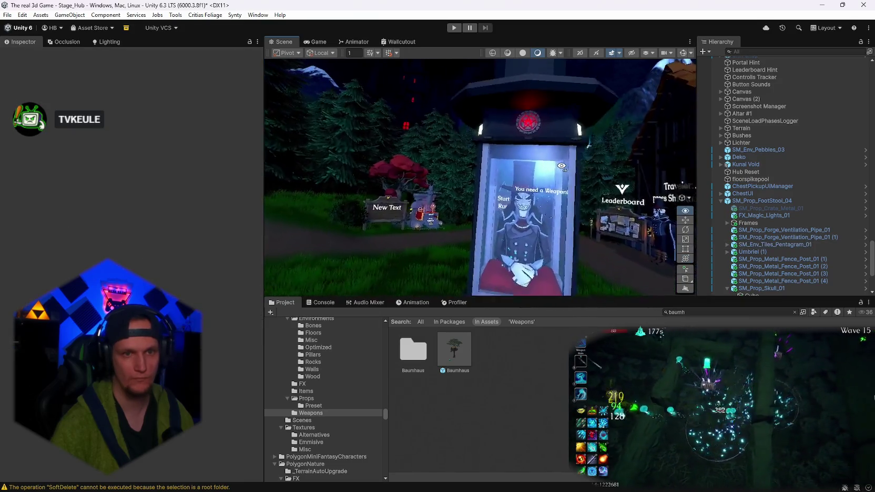
pyautogui.press('w')
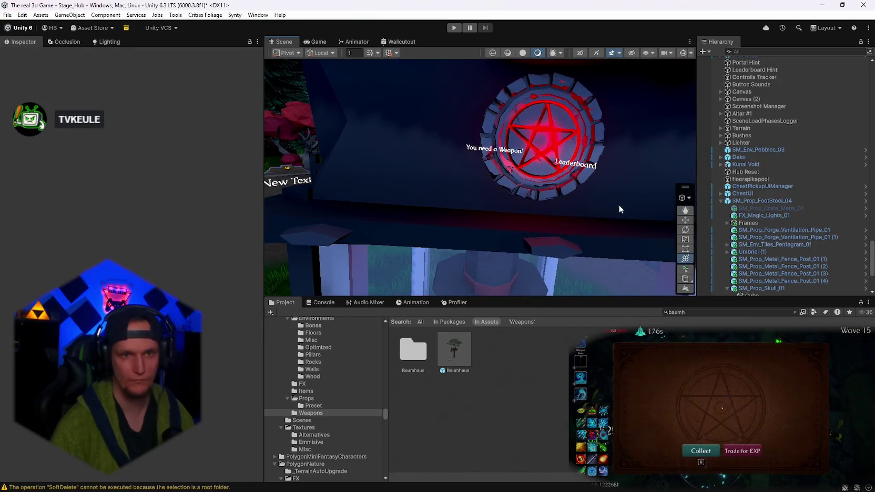
pyautogui.scroll(-4, 782, 278)
pyautogui.scroll(3, 781, 243)
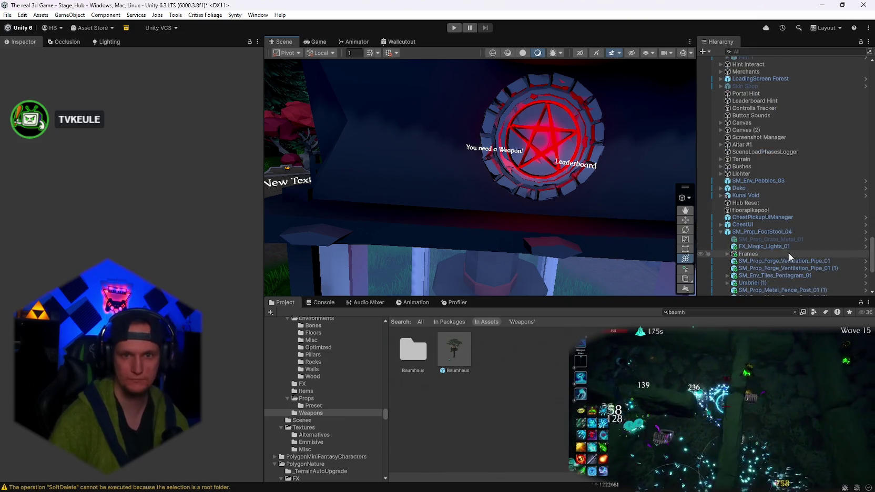
pyautogui.scroll(-4, 772, 210)
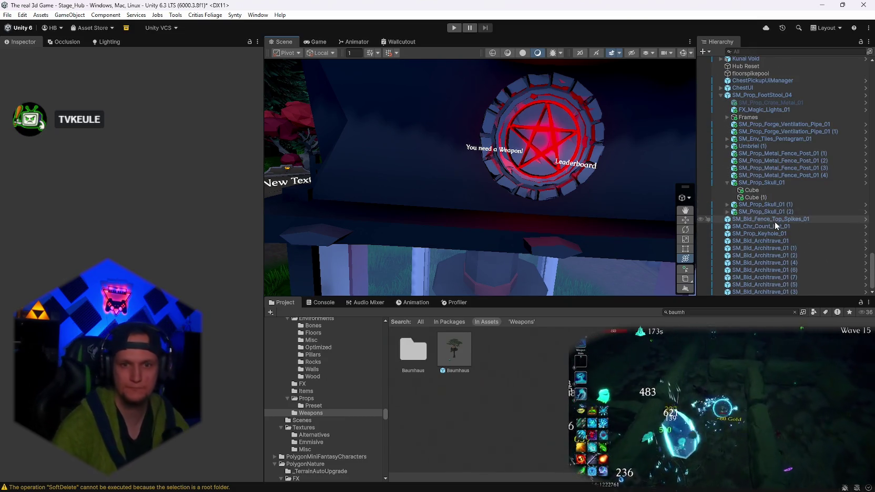
# Delete the pentagram tile's Point Light child.
pyautogui.click(568, 141)
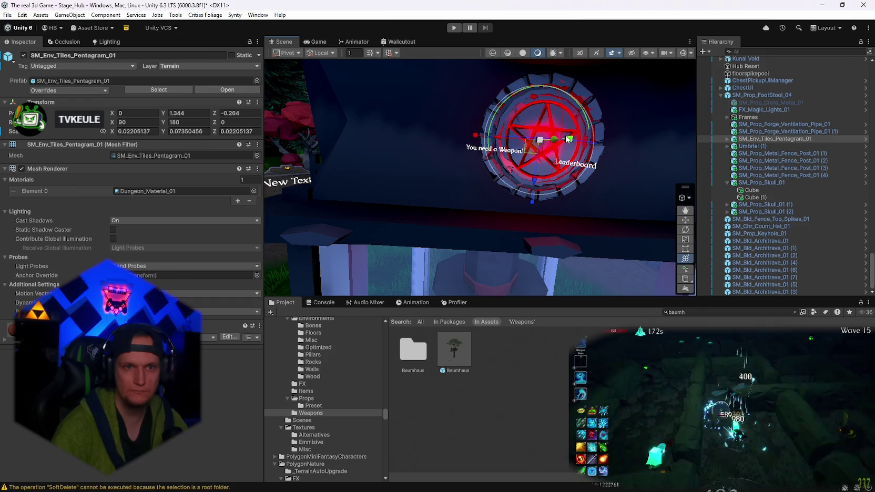
pyautogui.click(728, 139)
pyautogui.click(747, 147)
pyautogui.press('Delete')
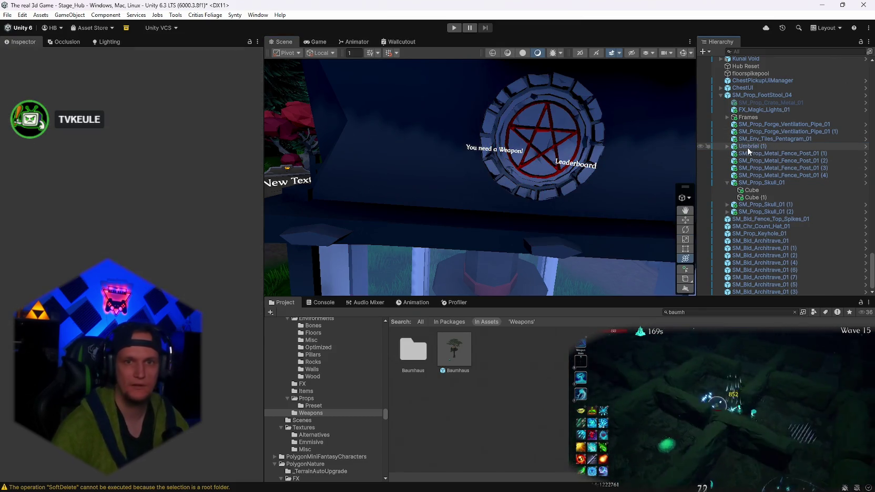
pyautogui.click(768, 139)
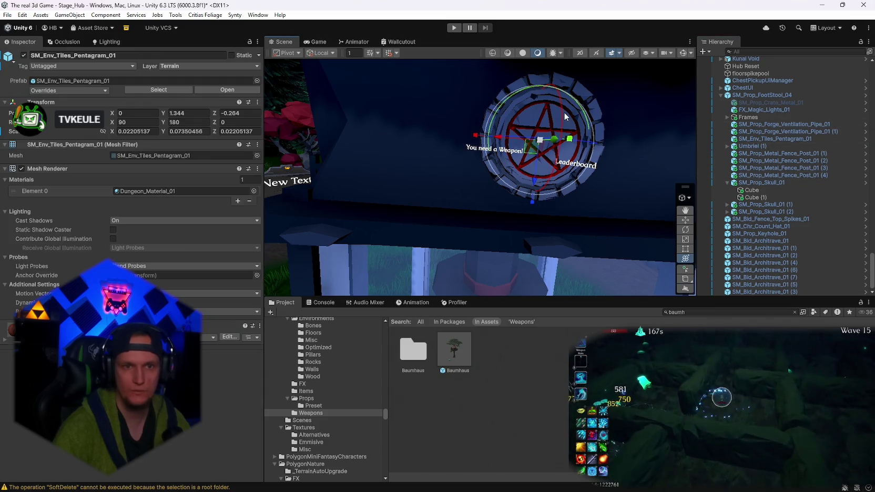
# Add a Cube under the pentagram tile, apply white New Material 2, and fit it onto the star.
pyautogui.rightClick(773, 139)
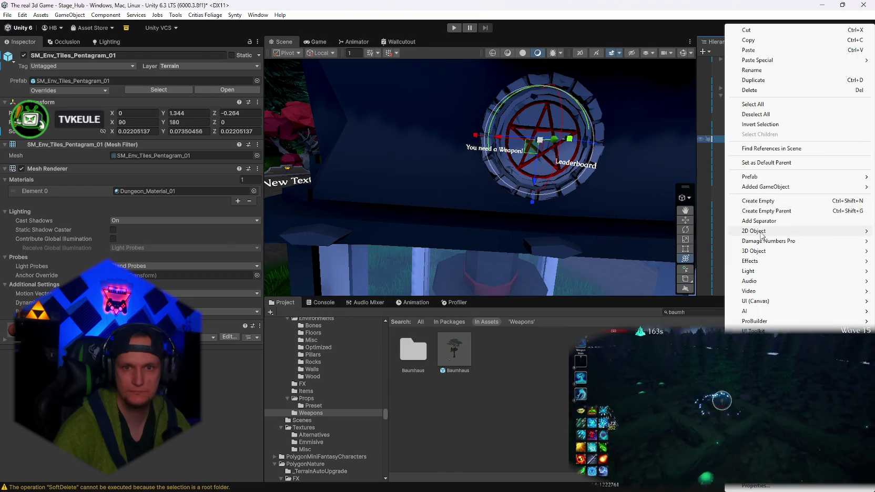
pyautogui.moveTo(759, 256)
pyautogui.click(652, 251)
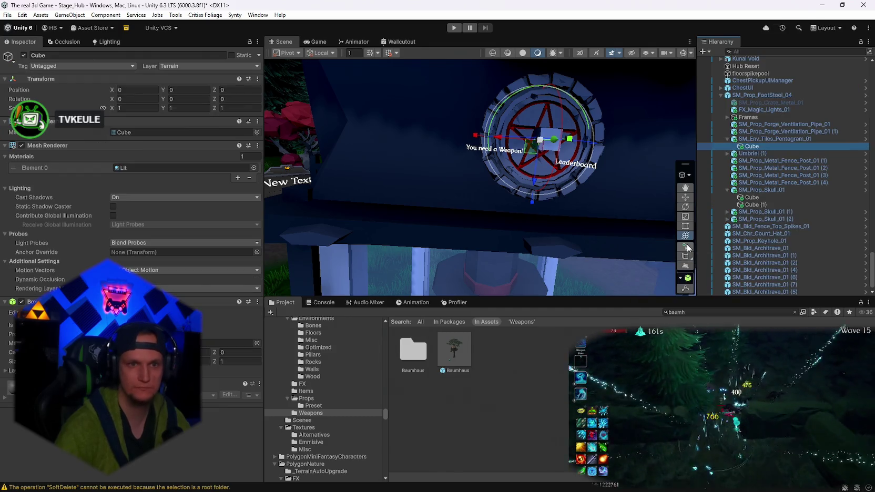
pyautogui.click(683, 312)
pyautogui.press('BackSpace')
pyautogui.write('new')
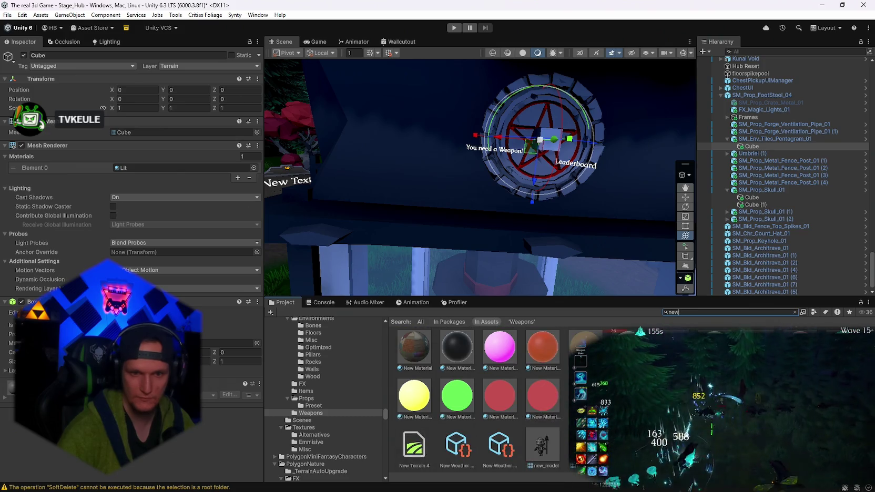
pyautogui.moveTo(499, 348)
pyautogui.mouseDown()
pyautogui.moveTo(473, 268)
pyautogui.moveTo(121, 162)
pyautogui.moveTo(127, 171)
pyautogui.mouseUp()
pyautogui.moveTo(636, 158); pyautogui.dragTo(625, 161)
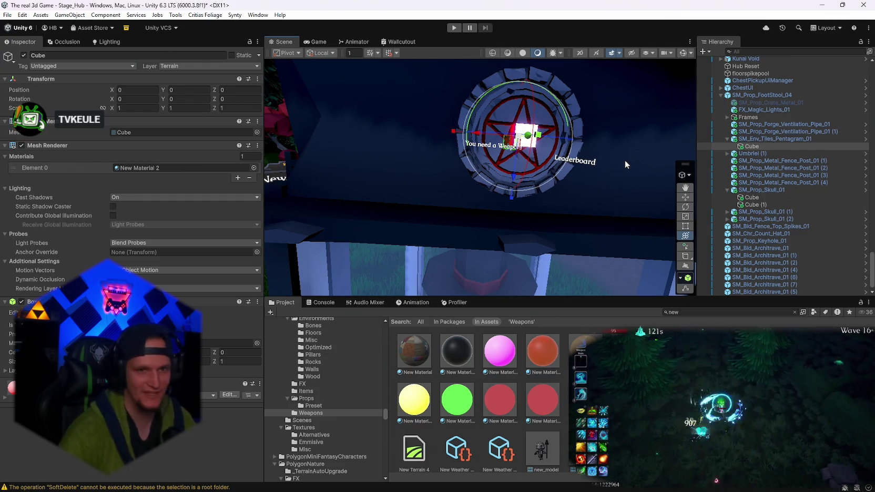
pyautogui.moveTo(519, 143)
pyautogui.mouseDown()
pyautogui.moveTo(526, 138)
pyautogui.moveTo(507, 143)
pyautogui.moveTo(583, 150)
pyautogui.moveTo(510, 140)
pyautogui.mouseUp()
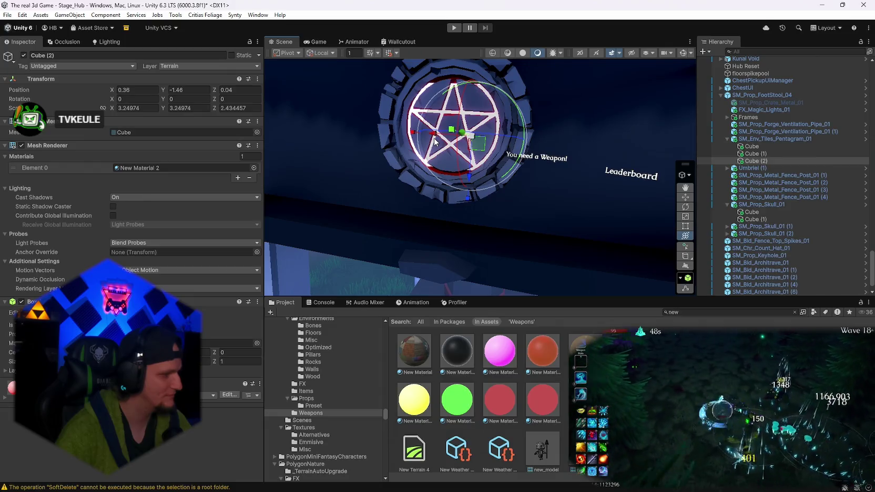
# Duplicate the cube into Cube (3) and Cube (4) and fit them onto the remaining star edges.
pyautogui.moveTo(436, 141)
pyautogui.mouseDown()
pyautogui.moveTo(505, 142)
pyautogui.moveTo(473, 140)
pyautogui.moveTo(497, 138)
pyautogui.moveTo(459, 184)
pyautogui.mouseUp()
pyautogui.hotkey('ctrl', 'd')
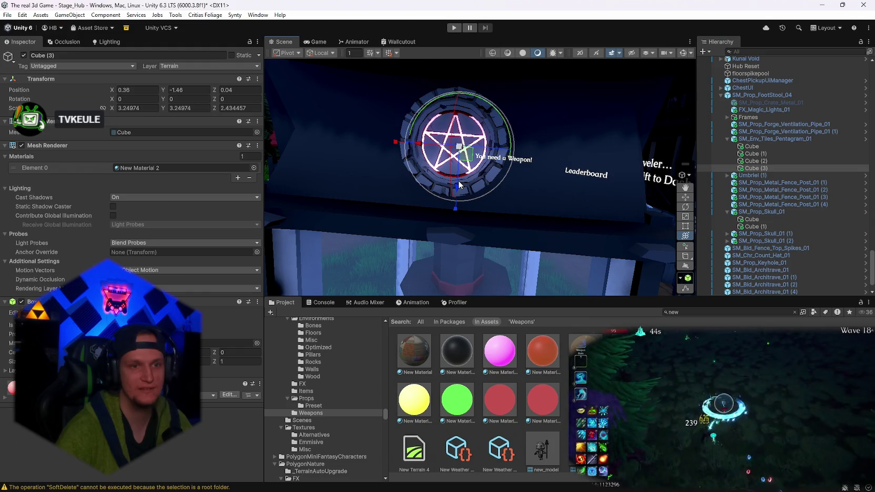
pyautogui.moveTo(459, 177); pyautogui.dragTo(400, 134)
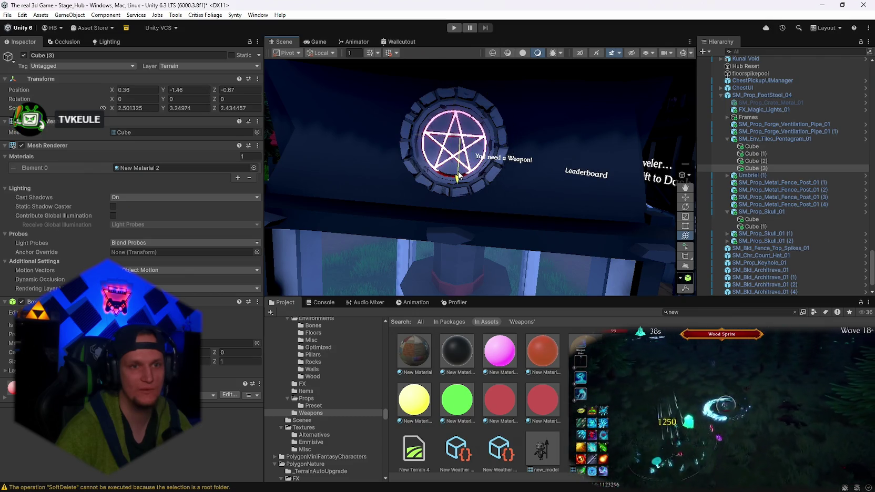
pyautogui.hotkey('ctrl', 'd')
pyautogui.moveTo(459, 176)
pyautogui.mouseDown()
pyautogui.moveTo(459, 189)
pyautogui.moveTo(396, 151)
pyautogui.moveTo(421, 166)
pyautogui.mouseUp()
pyautogui.moveTo(455, 192); pyautogui.dragTo(457, 199)
pyautogui.moveTo(418, 153); pyautogui.dragTo(418, 154)
pyautogui.scroll(-3, 614, 263)
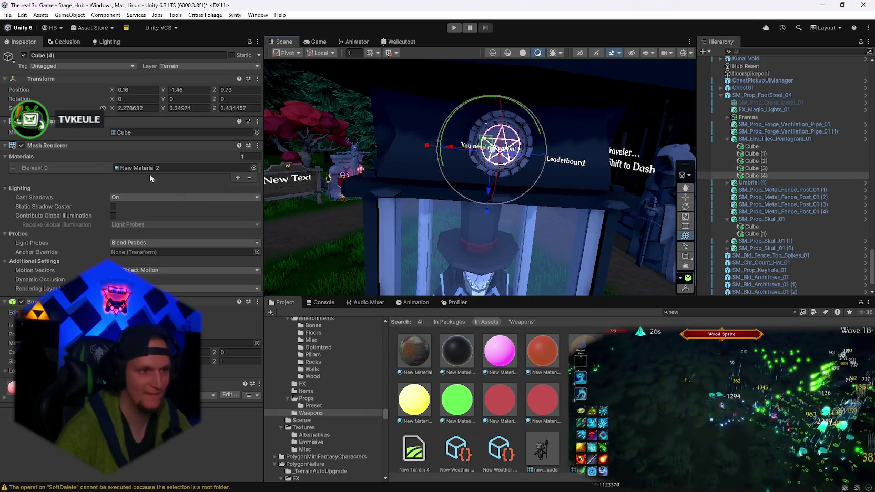
pyautogui.moveTo(615, 267)
pyautogui.mouseDown()
pyautogui.moveTo(622, 185)
pyautogui.moveTo(588, 200)
pyautogui.moveTo(599, 221)
pyautogui.mouseUp()
# Apply New Material 5 to Cube (4), then to all the other star cubes together.
pyautogui.moveTo(457, 400); pyautogui.dragTo(140, 166)
pyautogui.press('f')
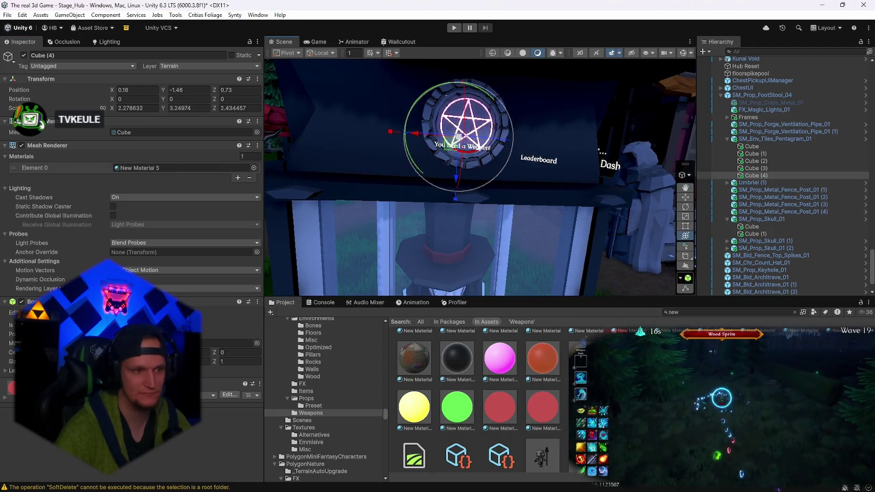
pyautogui.click(755, 168)
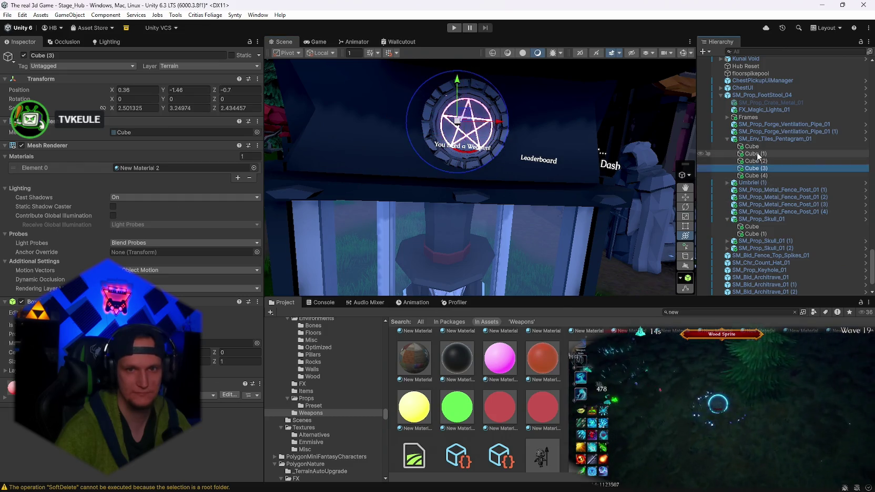
pyautogui.keyDown('shift'); pyautogui.click(753, 147); pyautogui.keyUp('shift')
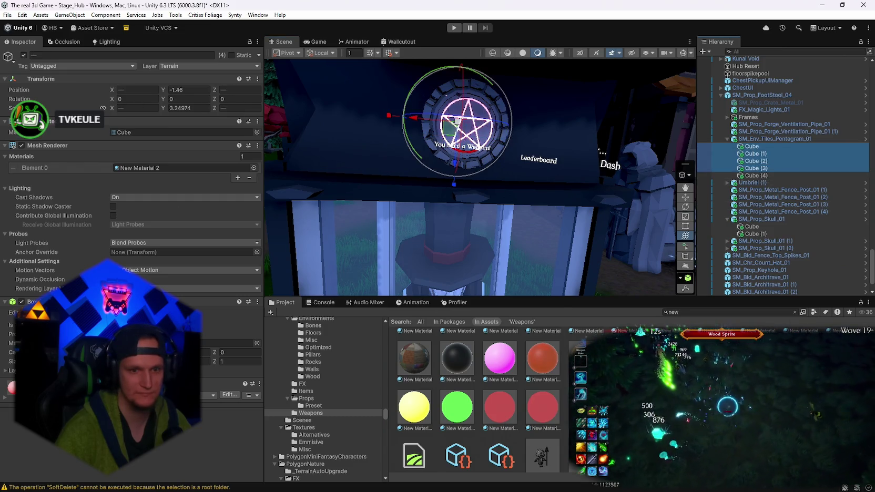
pyautogui.moveTo(600, 151)
pyautogui.mouseDown()
pyautogui.moveTo(599, 200)
pyautogui.moveTo(497, 166)
pyautogui.mouseUp()
pyautogui.press('f')
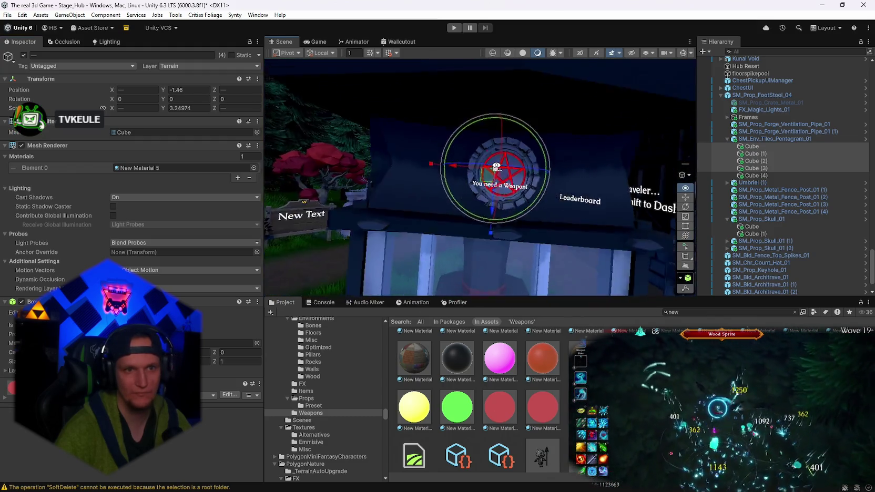
pyautogui.scroll(-10, 496, 167)
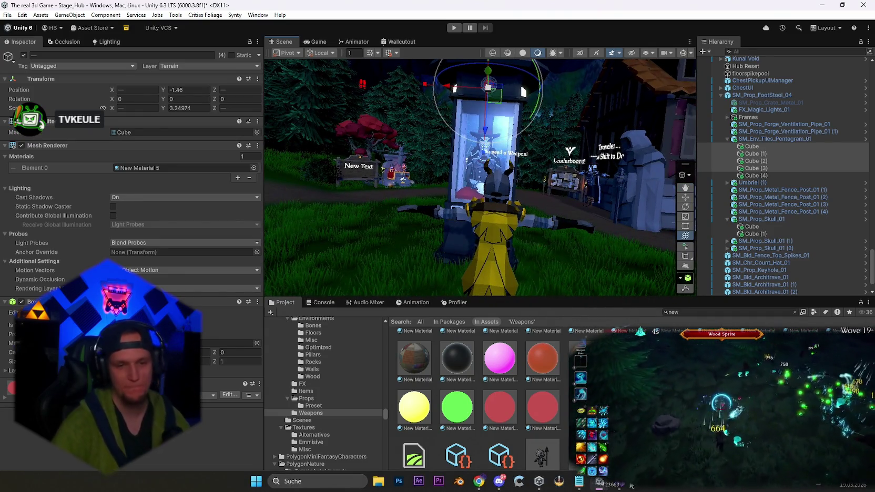
pyautogui.click(698, 312)
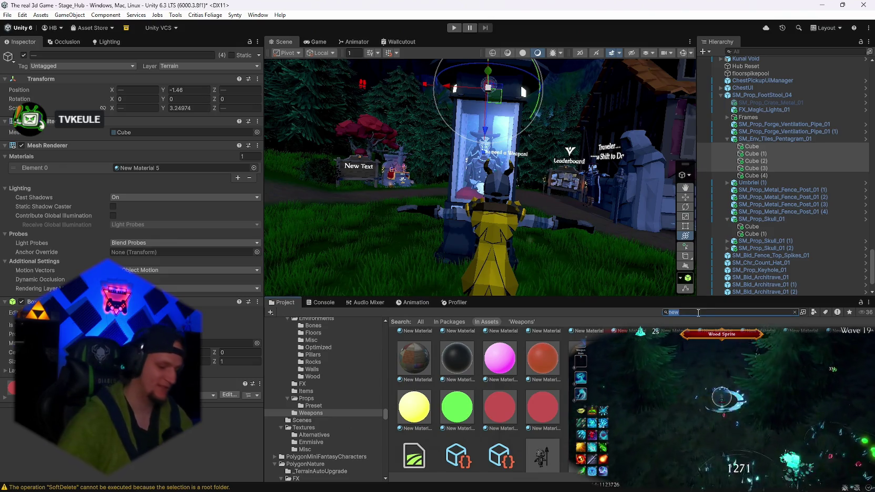
pyautogui.write('legi')
pyautogui.click(414, 350)
pyautogui.scroll(-10, 138, 271)
pyautogui.scroll(-10, 138, 270)
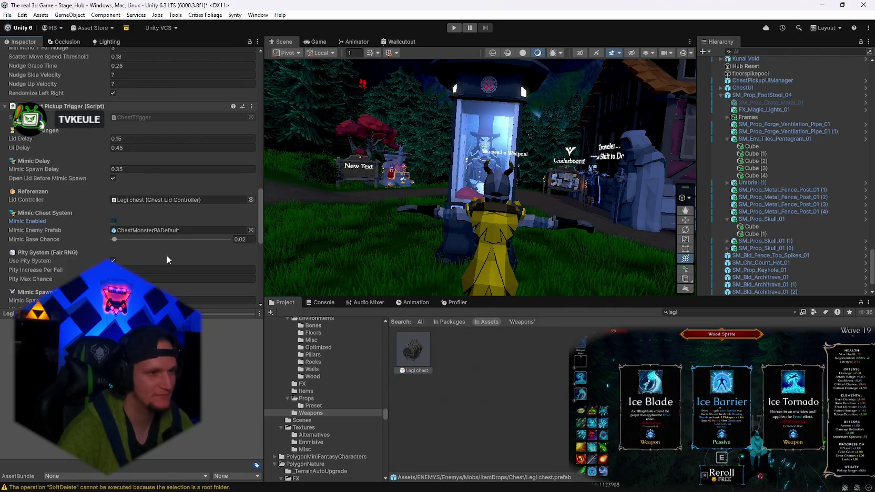
pyautogui.scroll(-3, 171, 253)
pyautogui.scroll(-2, 172, 253)
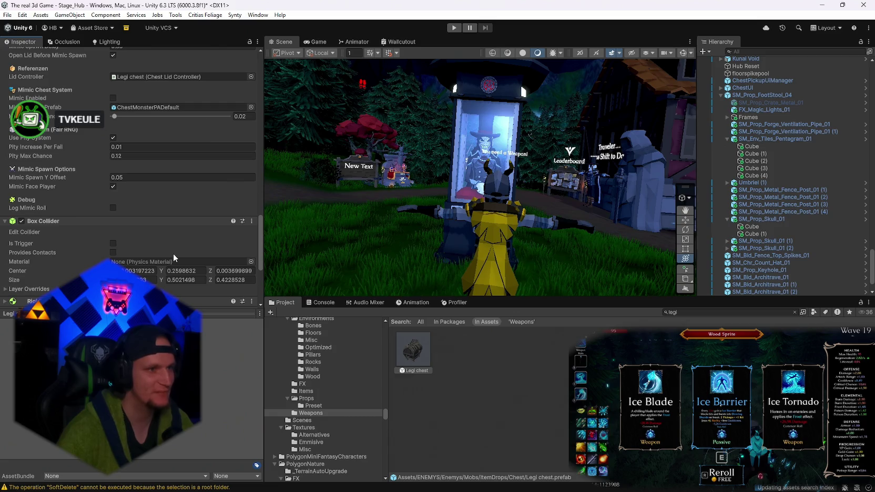
pyautogui.scroll(5, 163, 231)
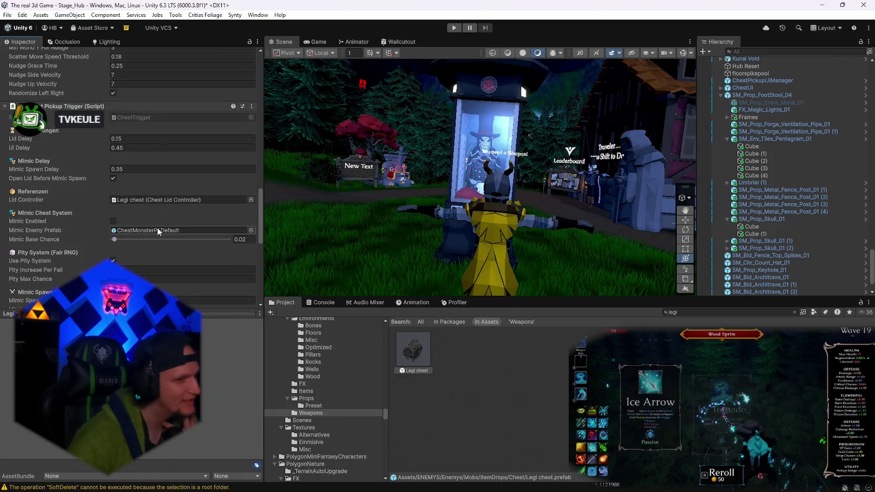
pyautogui.scroll(1, 157, 229)
pyautogui.scroll(4, 147, 253)
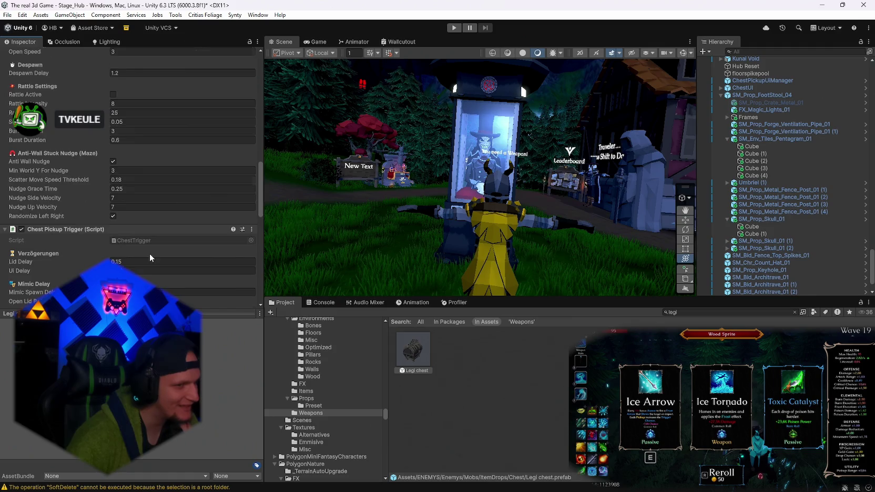
pyautogui.scroll(3, 150, 257)
pyautogui.scroll(3, 150, 256)
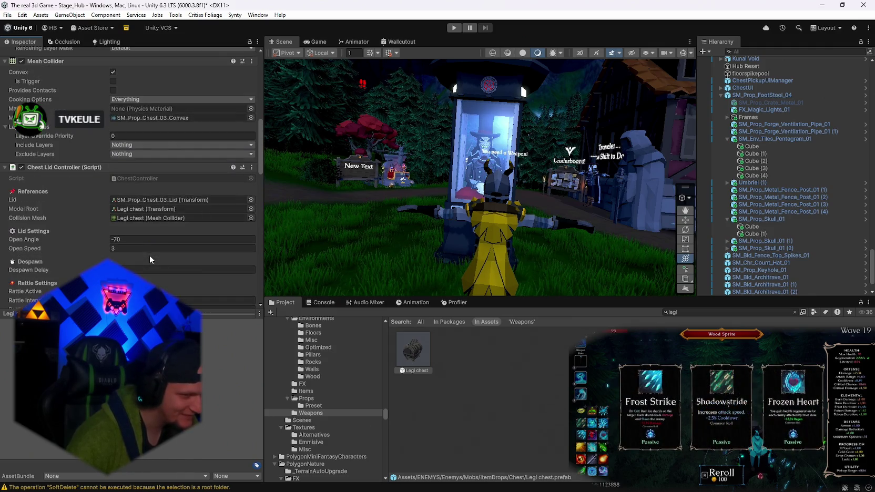
pyautogui.scroll(-2, 149, 257)
pyautogui.scroll(-15, 148, 256)
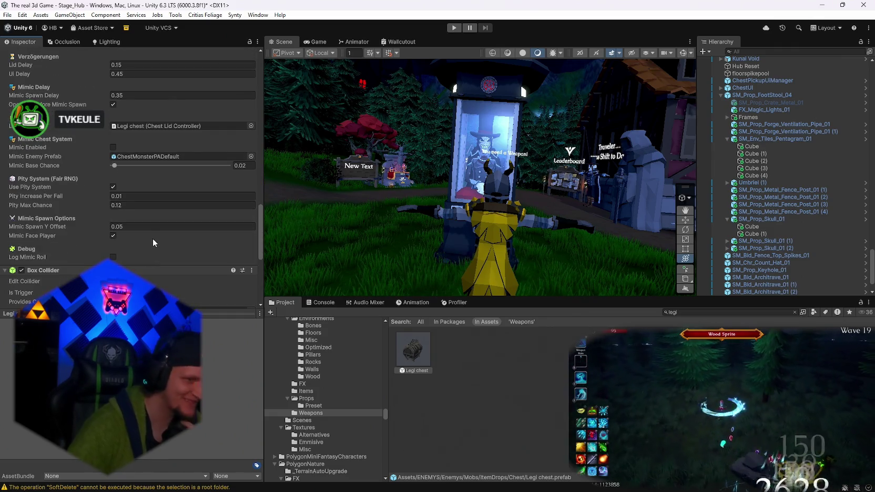
pyautogui.scroll(20, 153, 238)
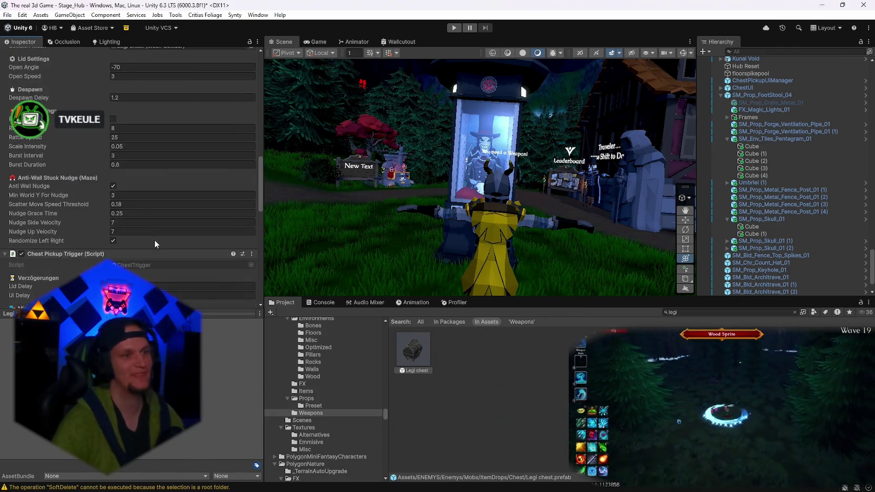
pyautogui.scroll(4, 149, 271)
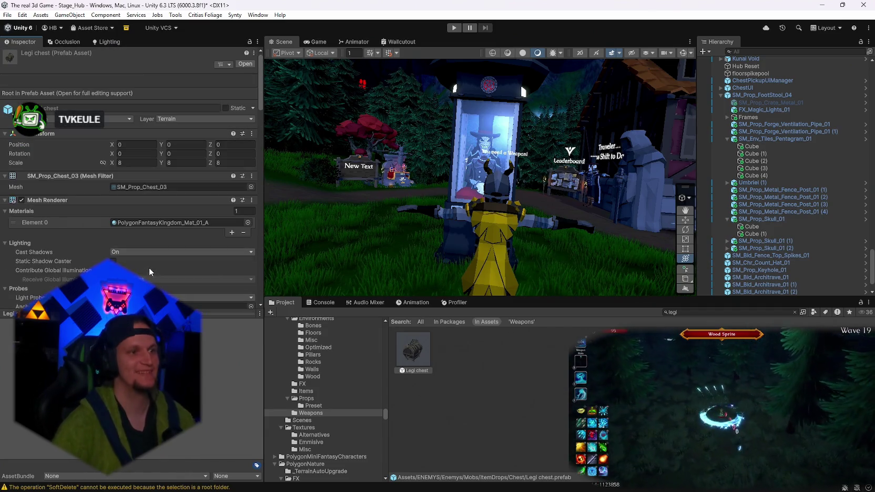
pyautogui.moveTo(562, 140)
pyautogui.mouseDown()
pyautogui.moveTo(568, 177)
pyautogui.moveTo(557, 191)
pyautogui.moveTo(514, 180)
pyautogui.mouseUp()
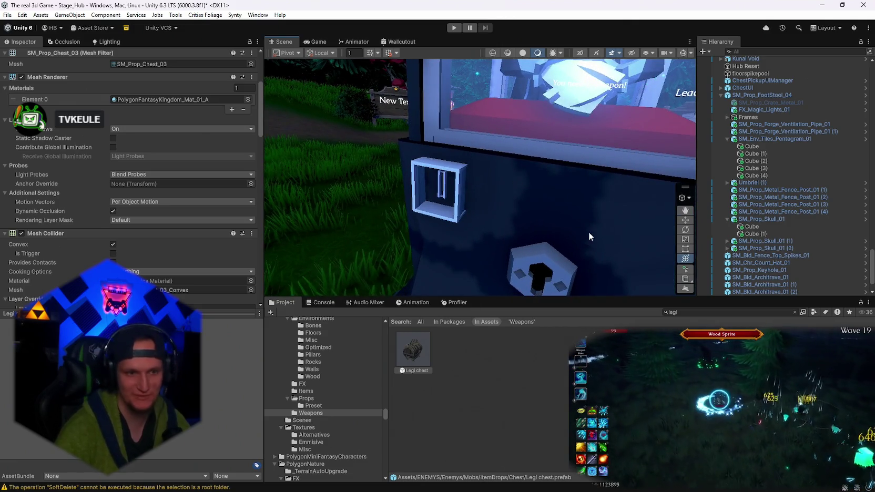
pyautogui.moveTo(573, 224)
pyautogui.mouseDown()
pyautogui.moveTo(549, 220)
pyautogui.moveTo(566, 246)
pyautogui.moveTo(591, 241)
pyautogui.mouseUp()
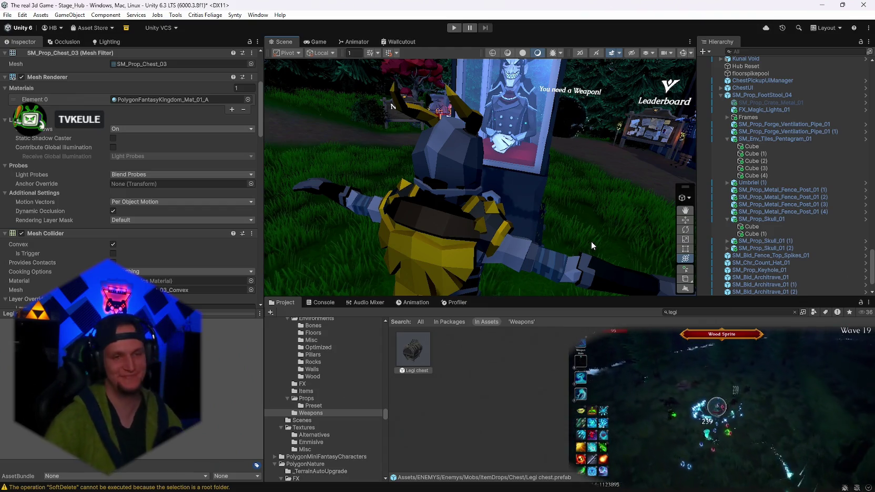
pyautogui.moveTo(543, 212)
pyautogui.mouseDown()
pyautogui.moveTo(464, 210)
pyautogui.moveTo(577, 208)
pyautogui.mouseUp()
pyautogui.scroll(-2, 769, 249)
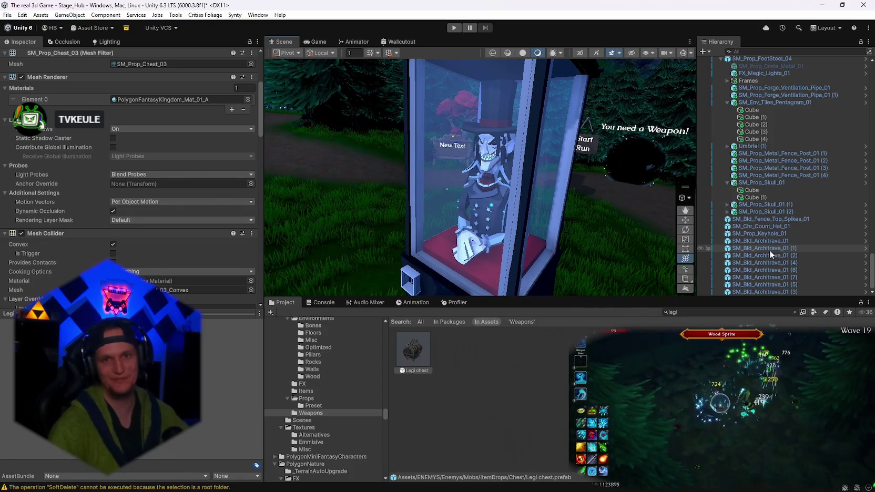
pyautogui.moveTo(658, 205)
pyautogui.mouseDown()
pyautogui.moveTo(566, 195)
pyautogui.moveTo(787, 193)
pyautogui.mouseUp()
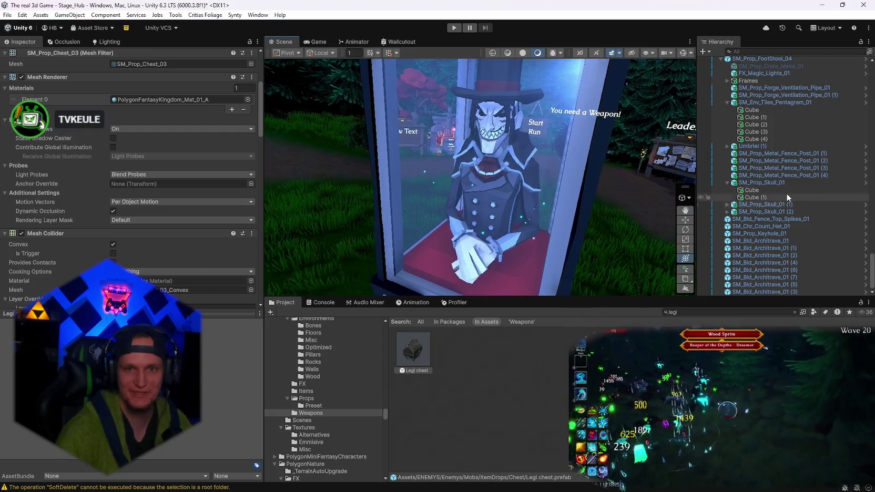
pyautogui.click(759, 197)
# Select the three Glas panes and set the Glas material's base colour to white with low alpha.
pyautogui.press('f')
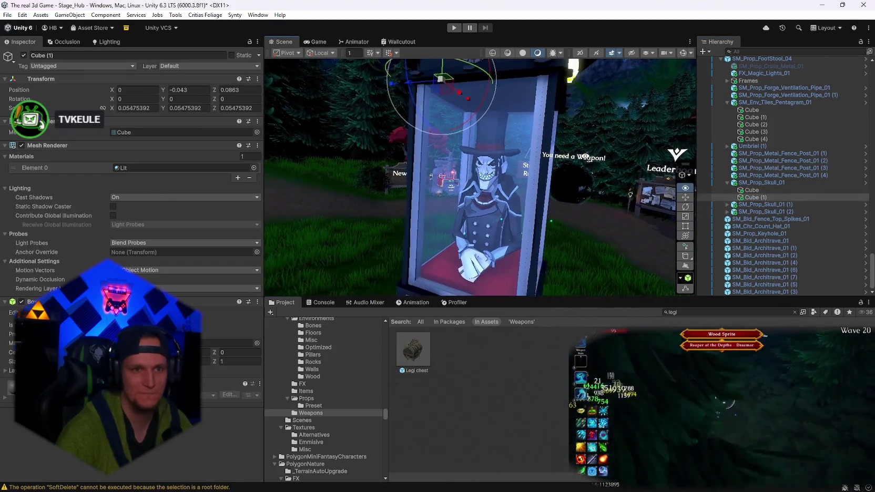
pyautogui.click(460, 199)
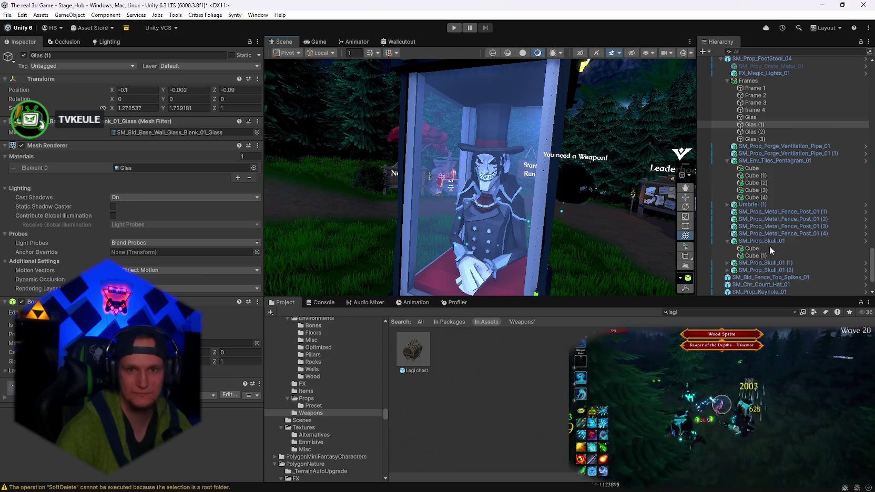
pyautogui.keyDown('shift'); pyautogui.click(751, 138); pyautogui.keyUp('shift')
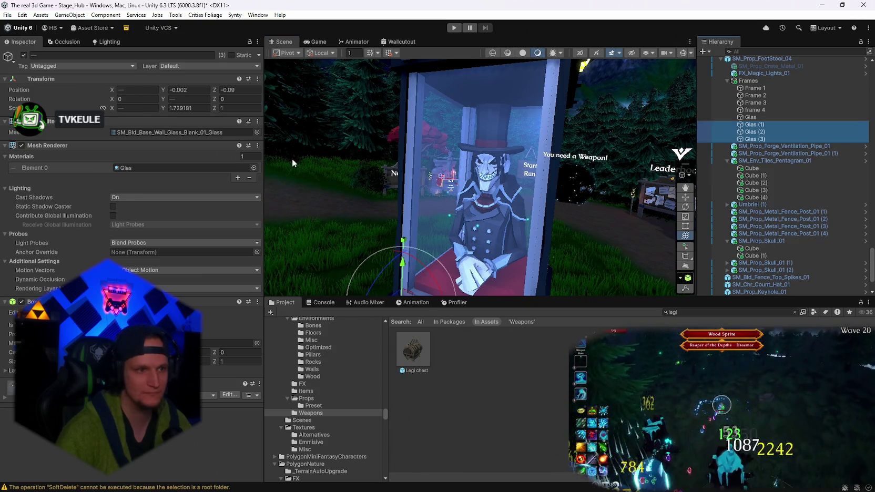
pyautogui.click(141, 167)
pyautogui.click(454, 360)
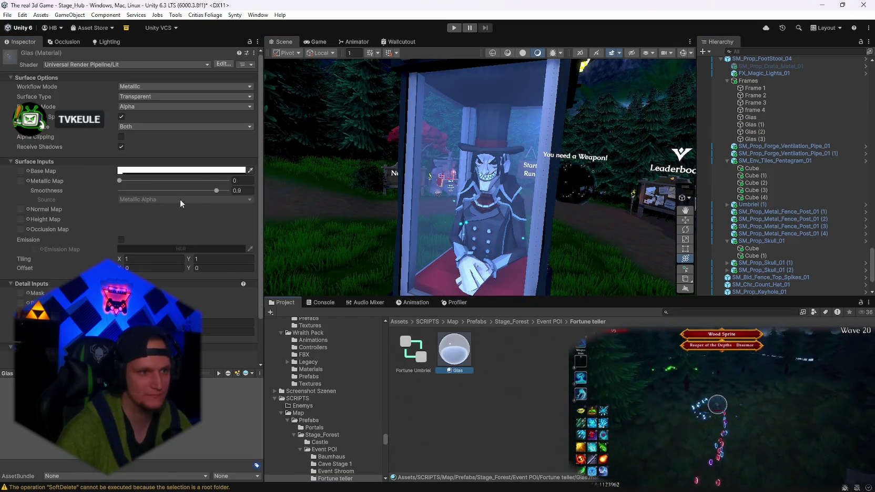
pyautogui.click(134, 171)
pyautogui.moveTo(169, 219); pyautogui.dragTo(196, 214)
pyautogui.moveTo(505, 210); pyautogui.dragTo(553, 205)
pyautogui.click(156, 172)
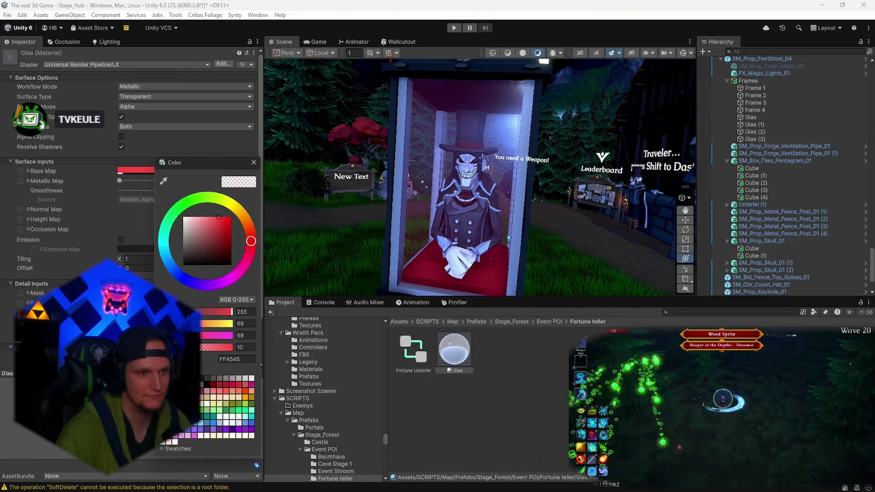
pyautogui.write('27')
pyautogui.write('18')
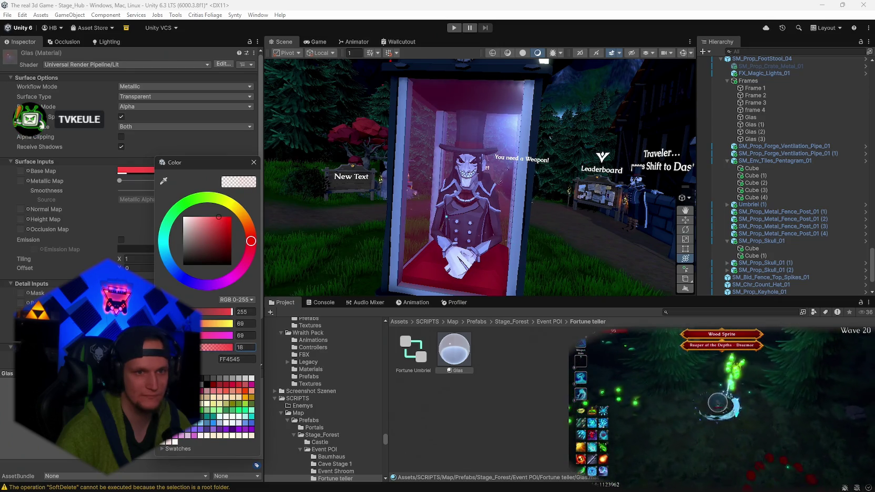
pyautogui.write('16')
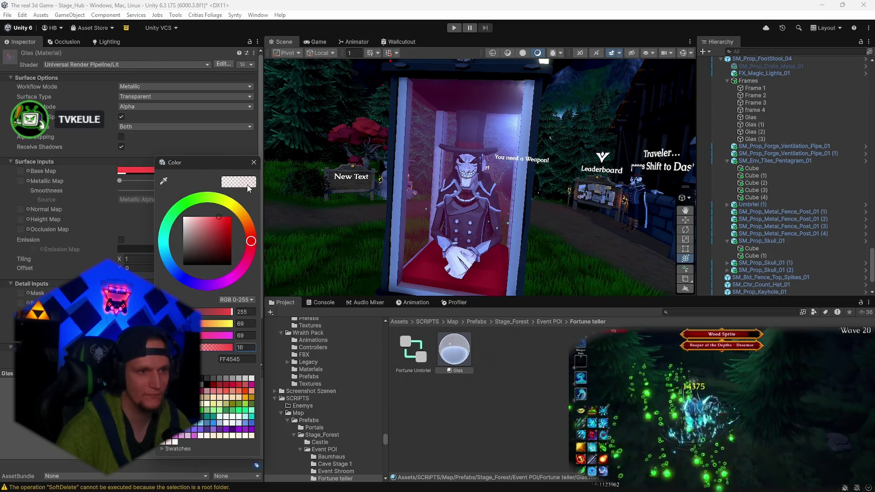
pyautogui.moveTo(200, 242); pyautogui.dragTo(182, 216)
pyautogui.write('13')
pyautogui.click(254, 162)
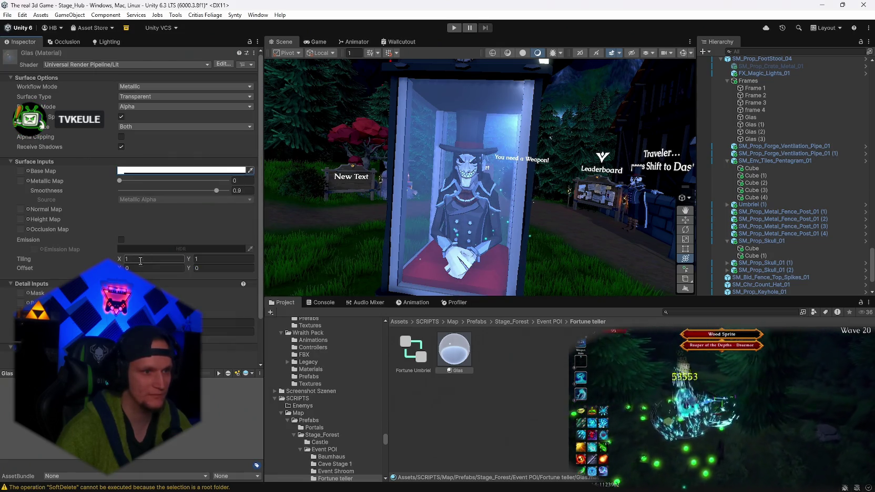
# Enable emission on the Glas material with a pink HDR colour and Realtime global illumination.
pyautogui.click(121, 240)
pyautogui.click(127, 250)
pyautogui.moveTo(180, 284)
pyautogui.mouseDown()
pyautogui.moveTo(181, 273)
pyautogui.moveTo(170, 288)
pyautogui.moveTo(215, 281)
pyautogui.mouseUp()
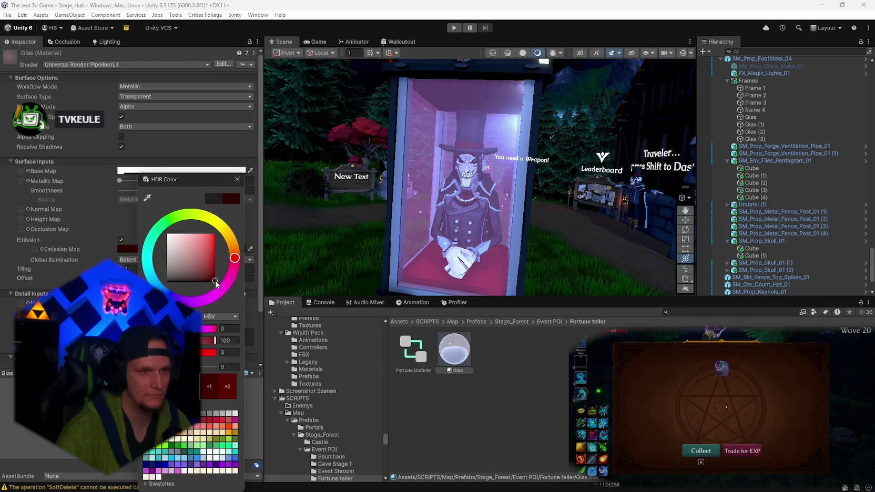
pyautogui.click(237, 179)
pyautogui.click(132, 259)
pyautogui.click(132, 267)
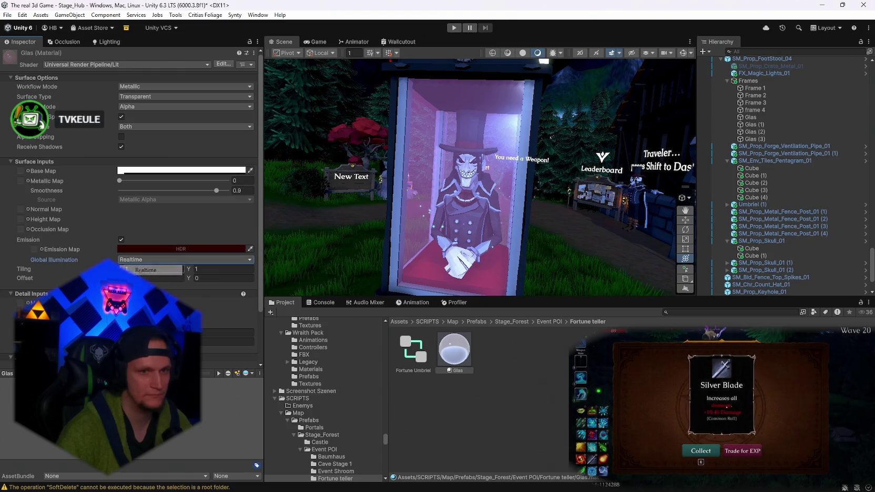
pyautogui.click(130, 248)
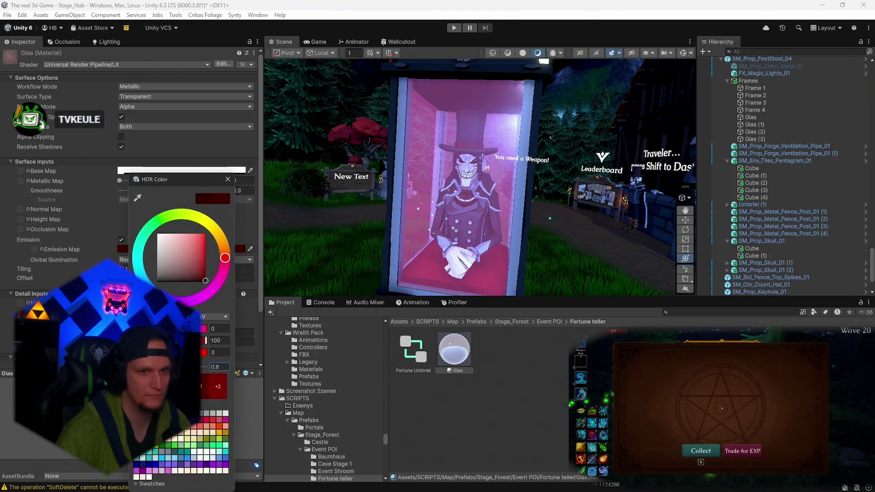
pyautogui.moveTo(473, 184)
pyautogui.mouseDown()
pyautogui.moveTo(526, 200)
pyautogui.moveTo(774, 225)
pyautogui.moveTo(448, 244)
pyautogui.moveTo(584, 177)
pyautogui.moveTo(621, 213)
pyautogui.moveTo(557, 231)
pyautogui.mouseUp()
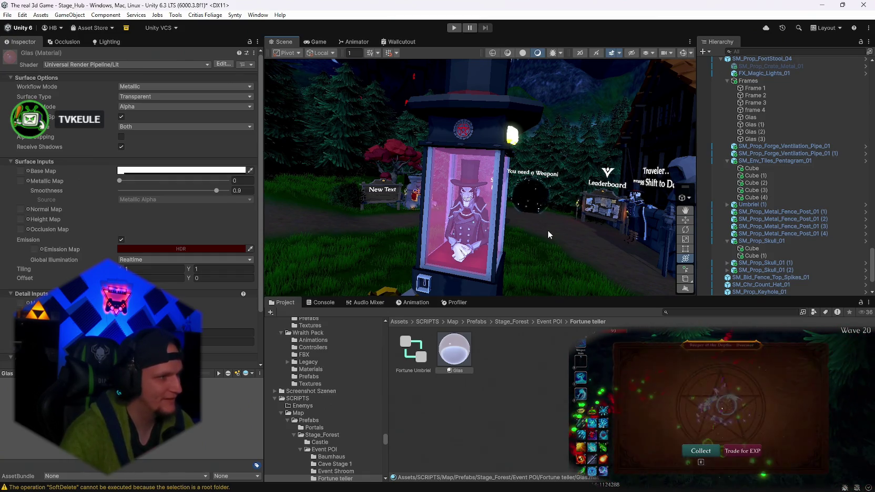
pyautogui.moveTo(552, 214)
pyautogui.mouseDown()
pyautogui.moveTo(431, 219)
pyautogui.moveTo(548, 209)
pyautogui.moveTo(452, 214)
pyautogui.mouseUp()
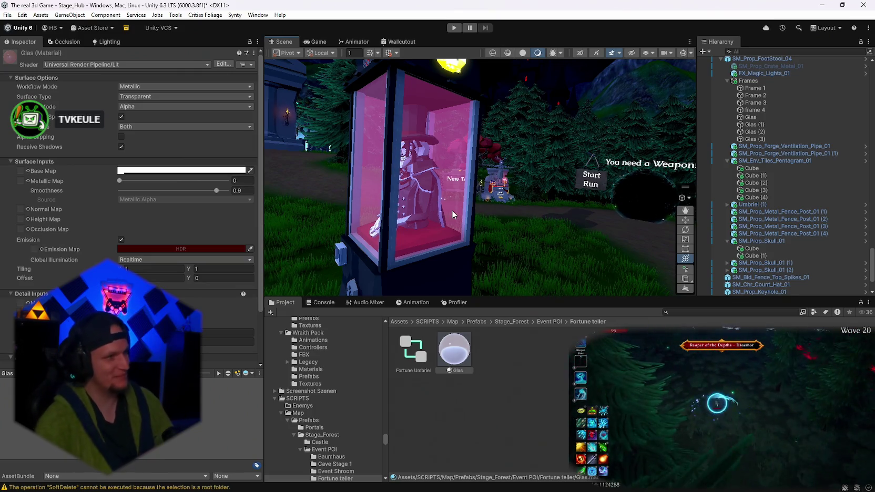
# Frame the whole booth, then use Create > Material in the Fortune teller folder beside Glas.
pyautogui.moveTo(451, 210); pyautogui.dragTo(550, 199)
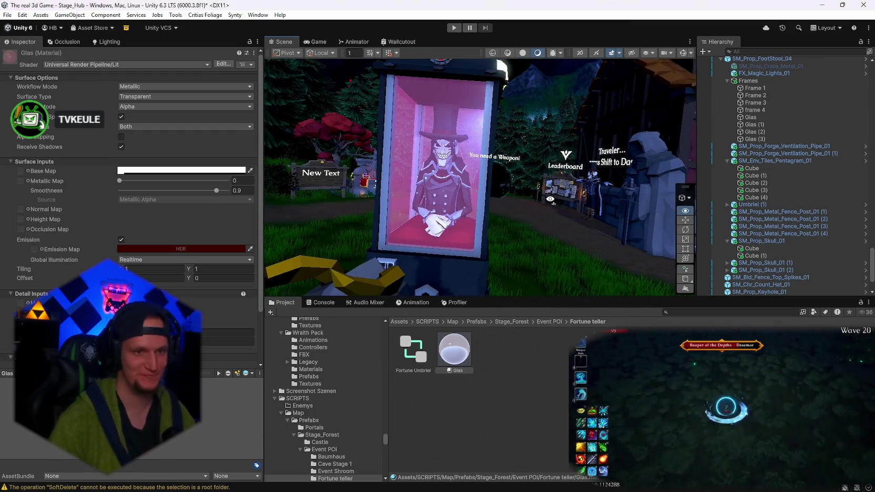
pyautogui.scroll(5, 550, 199)
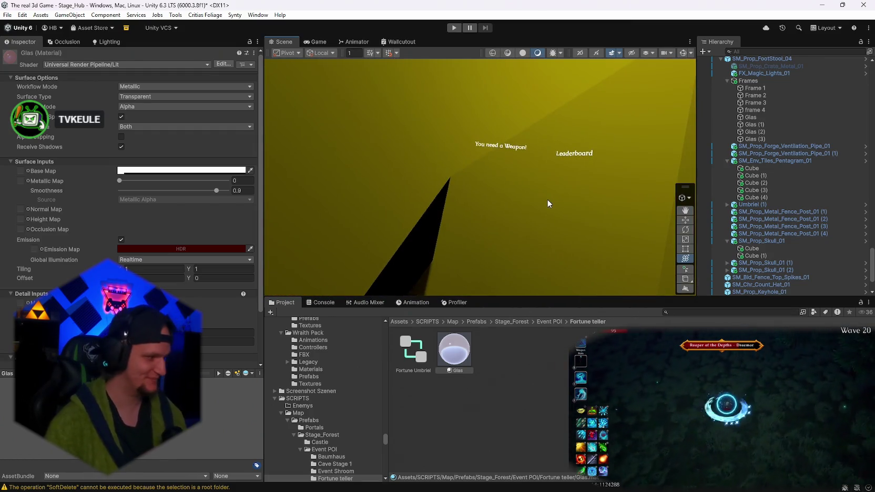
pyautogui.scroll(-5, 550, 199)
pyautogui.scroll(-3, 577, 198)
pyautogui.moveTo(577, 198); pyautogui.dragTo(461, 245)
pyautogui.click(453, 351)
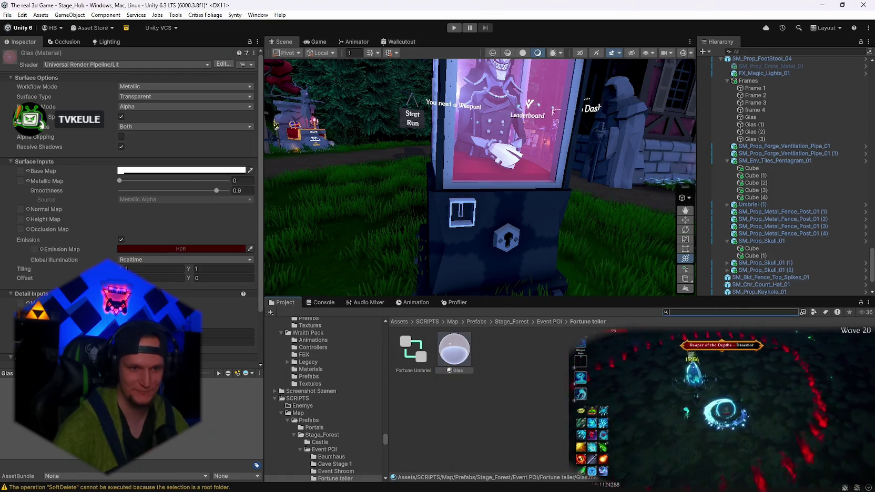
pyautogui.rightClick(589, 368)
pyautogui.moveTo(631, 121)
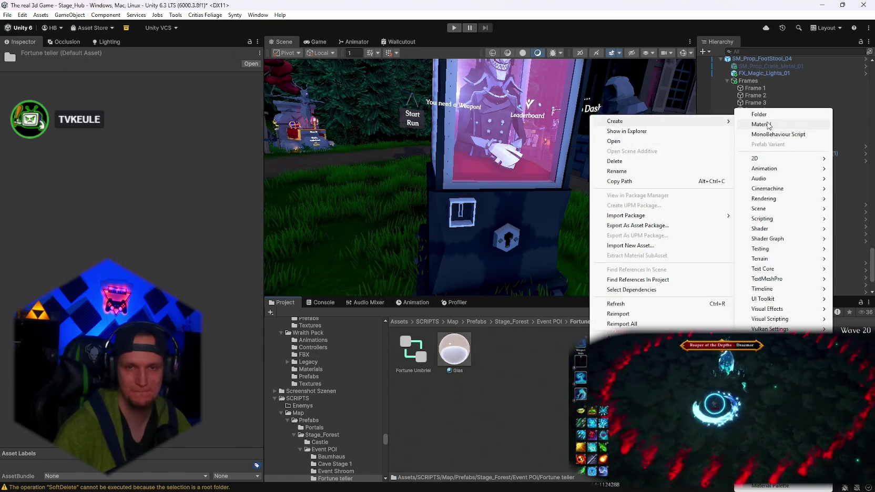
pyautogui.click(766, 125)
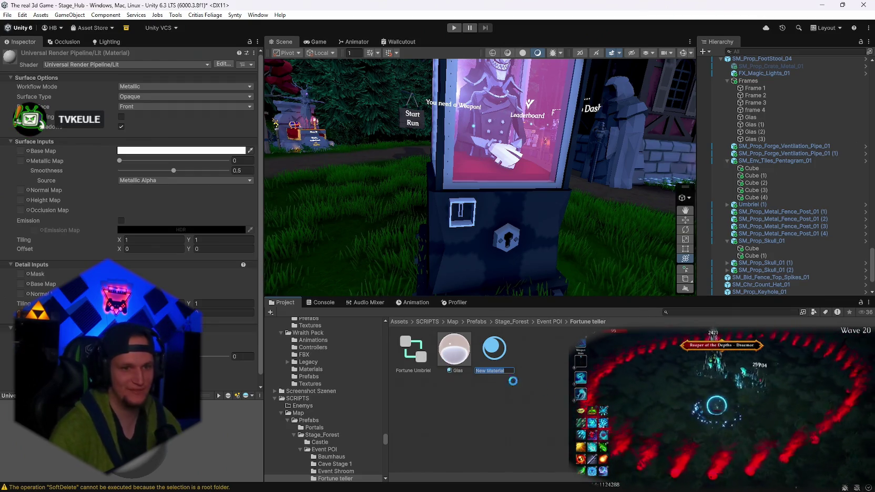
# Keep the name New Material and make its base colour dark grey.
pyautogui.press('Return')
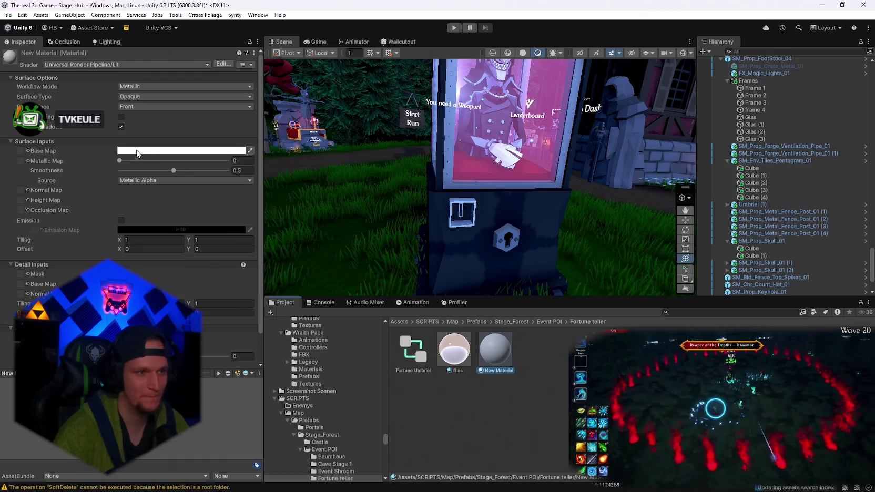
pyautogui.click(136, 151)
pyautogui.moveTo(162, 211); pyautogui.dragTo(156, 238)
pyautogui.click(235, 144)
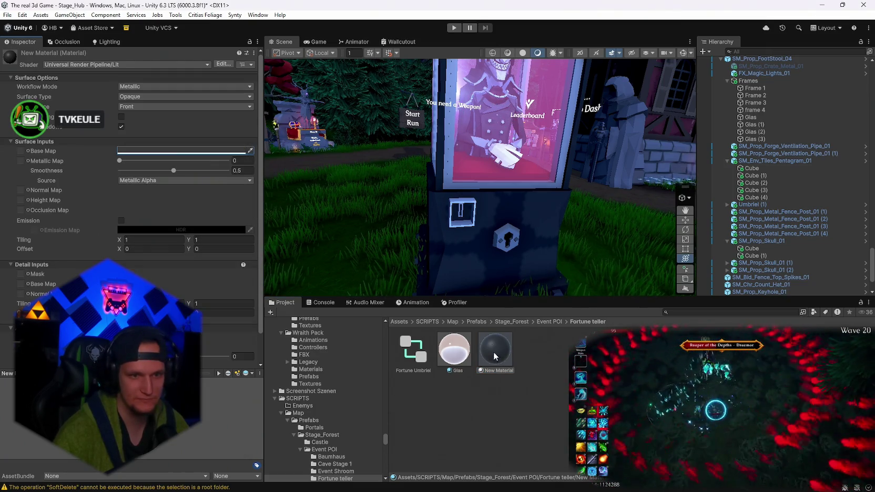
# Apply the dark grey New Material to the booth's small panel and slot.
pyautogui.moveTo(490, 335); pyautogui.dragTo(457, 204)
pyautogui.moveTo(506, 341)
pyautogui.mouseDown()
pyautogui.moveTo(475, 218)
pyautogui.moveTo(468, 262)
pyautogui.moveTo(461, 227)
pyautogui.mouseUp()
pyautogui.moveTo(503, 350); pyautogui.dragTo(463, 216)
pyautogui.scroll(5, 483, 235)
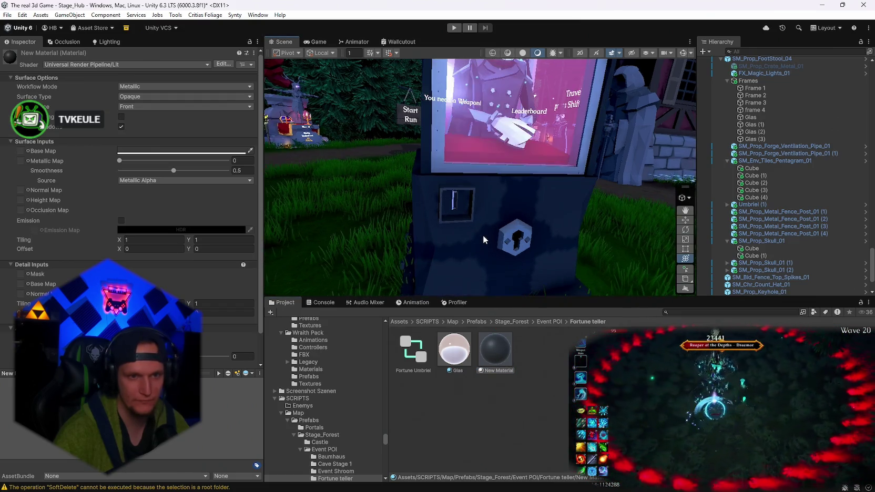
pyautogui.moveTo(503, 352); pyautogui.dragTo(403, 144)
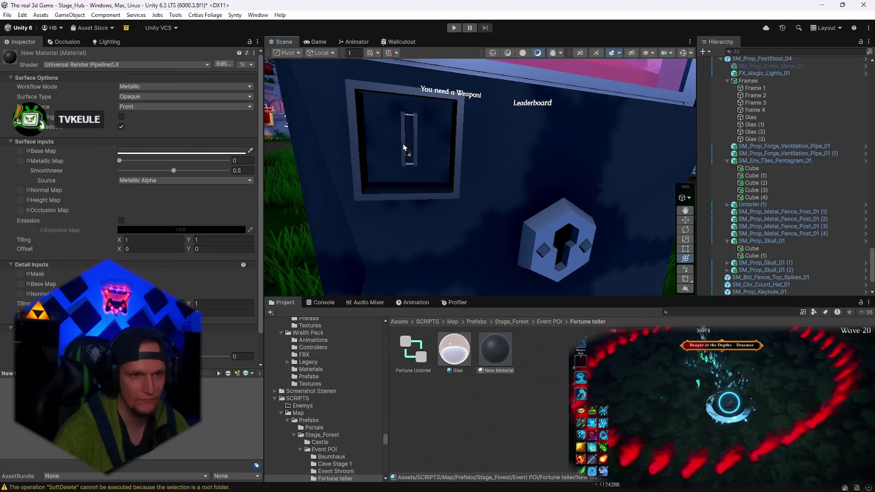
pyautogui.moveTo(479, 333); pyautogui.dragTo(412, 168)
pyautogui.moveTo(478, 339); pyautogui.dragTo(408, 119)
pyautogui.moveTo(561, 239); pyautogui.dragTo(454, 181)
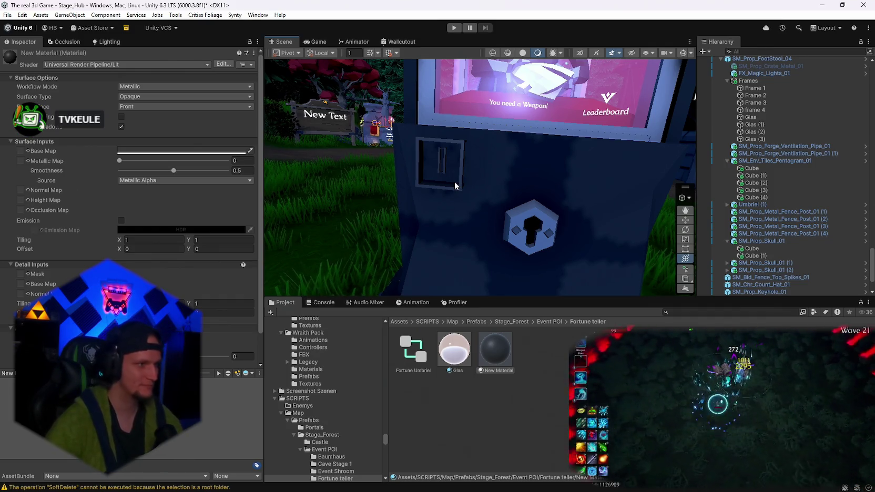
# Select SM_Prop_Keyhole_01 on the booth base and scale it down uniformly to about 7.4.
pyautogui.moveTo(454, 181)
pyautogui.mouseDown()
pyautogui.moveTo(441, 207)
pyautogui.moveTo(536, 192)
pyautogui.moveTo(514, 188)
pyautogui.moveTo(482, 214)
pyautogui.mouseUp()
pyautogui.click(478, 235)
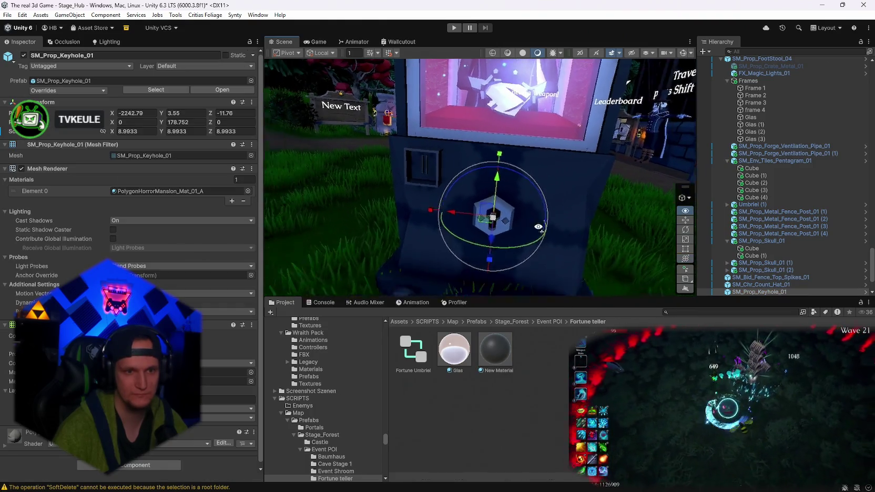
pyautogui.press('f')
pyautogui.moveTo(478, 208)
pyautogui.mouseDown()
pyautogui.moveTo(503, 203)
pyautogui.moveTo(469, 208)
pyautogui.mouseUp()
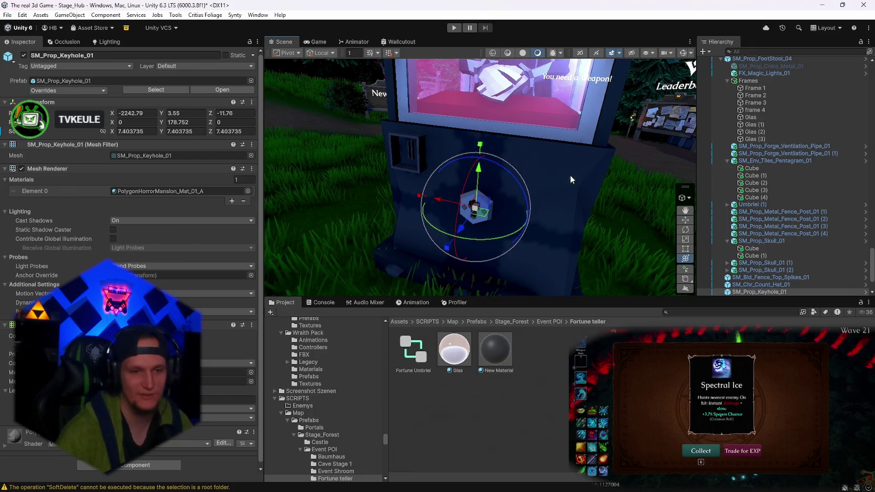
pyautogui.moveTo(553, 260)
pyautogui.mouseDown()
pyautogui.moveTo(726, 201)
pyautogui.moveTo(631, 194)
pyautogui.moveTo(704, 245)
pyautogui.mouseUp()
# On FX_Magic_Lights_01, enable Color over Lifetime and apply an orange-to-red gradient preset.
pyautogui.scroll(5, 764, 213)
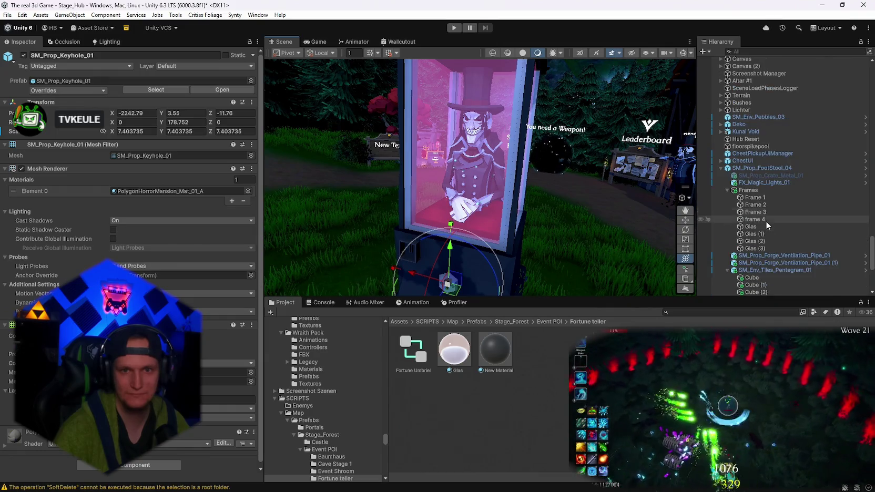
pyautogui.click(762, 182)
pyautogui.scroll(-10, 58, 211)
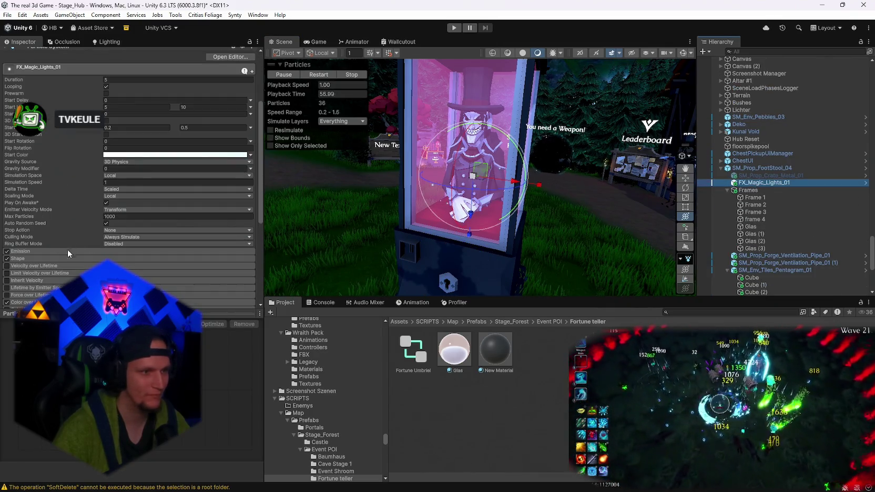
pyautogui.click(37, 203)
pyautogui.click(174, 212)
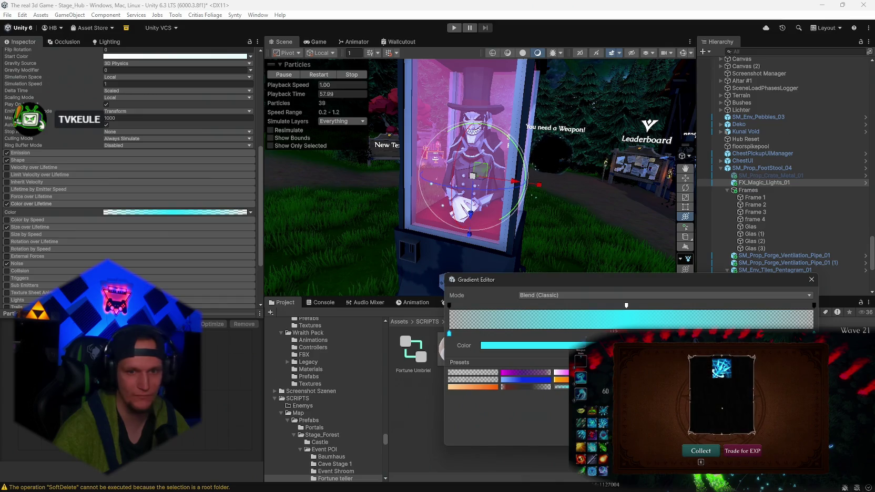
pyautogui.click(561, 387)
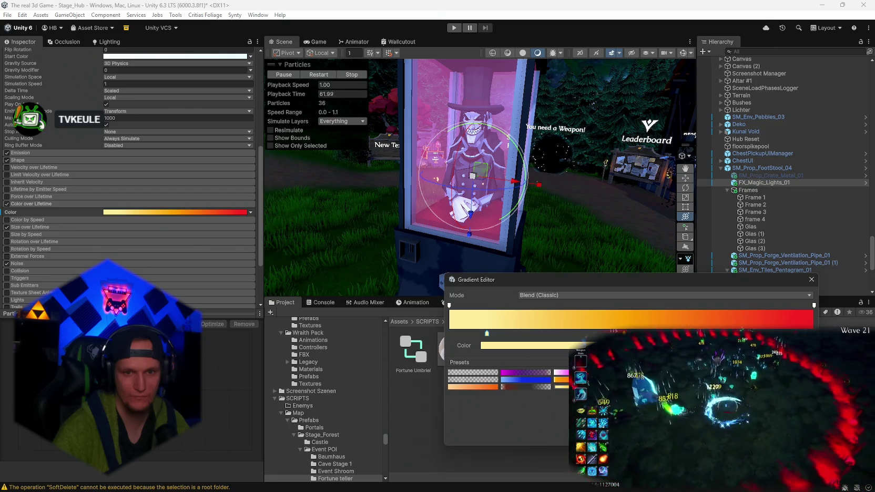
pyautogui.click(561, 380)
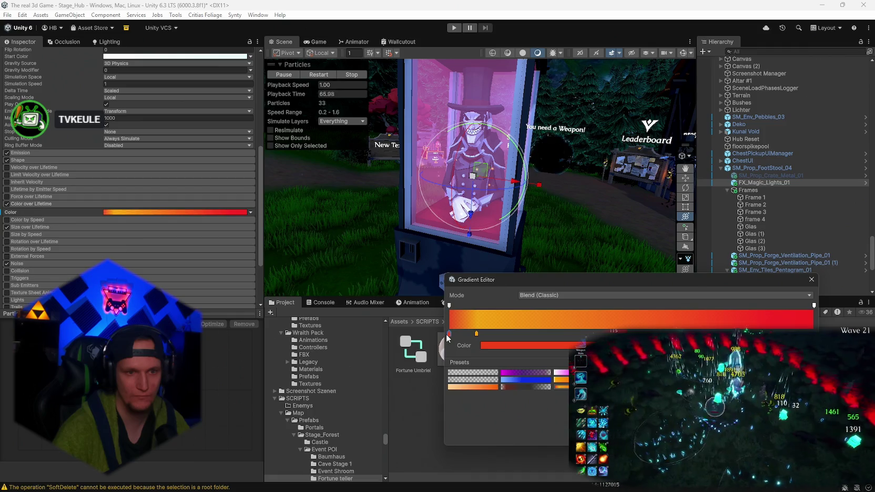
# Shift the gradient's red key toward crimson and turn the orange start key white.
pyautogui.click(499, 348)
pyautogui.moveTo(595, 270); pyautogui.dragTo(595, 276)
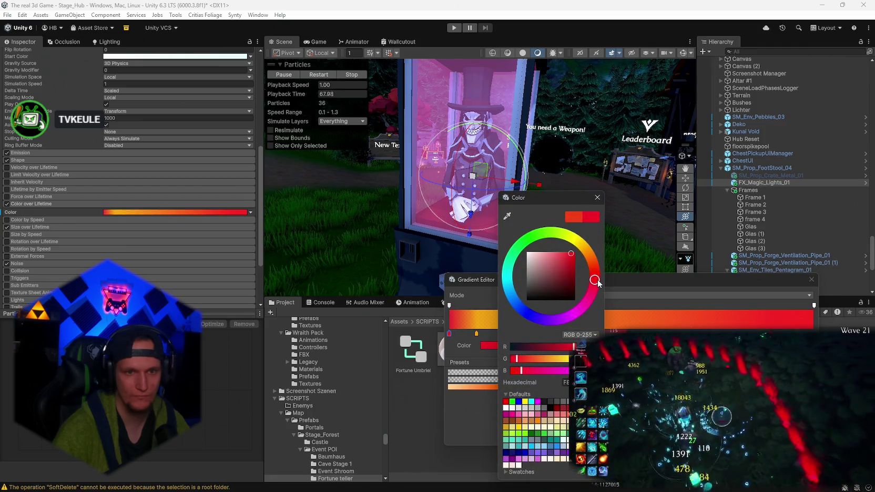
pyautogui.press('Return')
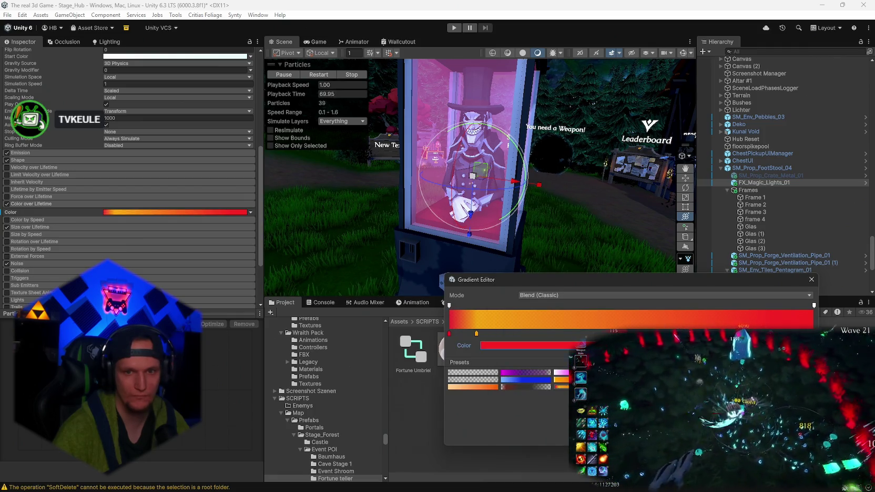
pyautogui.click(531, 346)
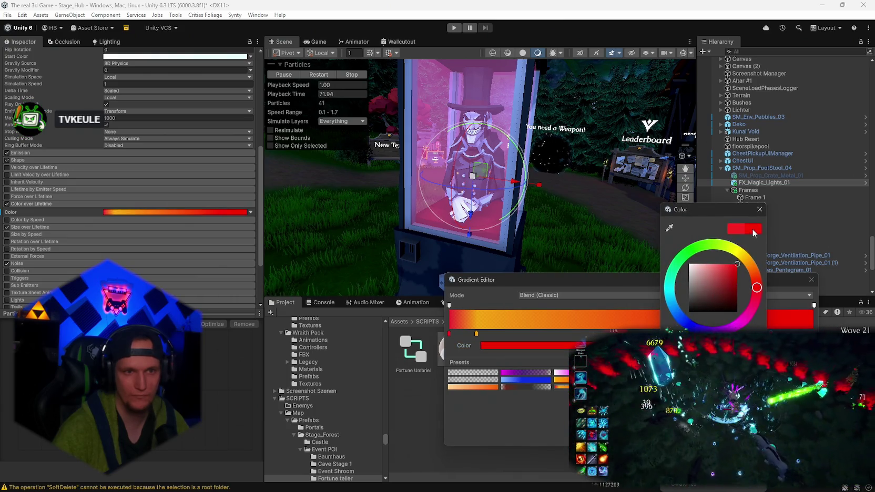
pyautogui.click(759, 209)
pyautogui.click(476, 333)
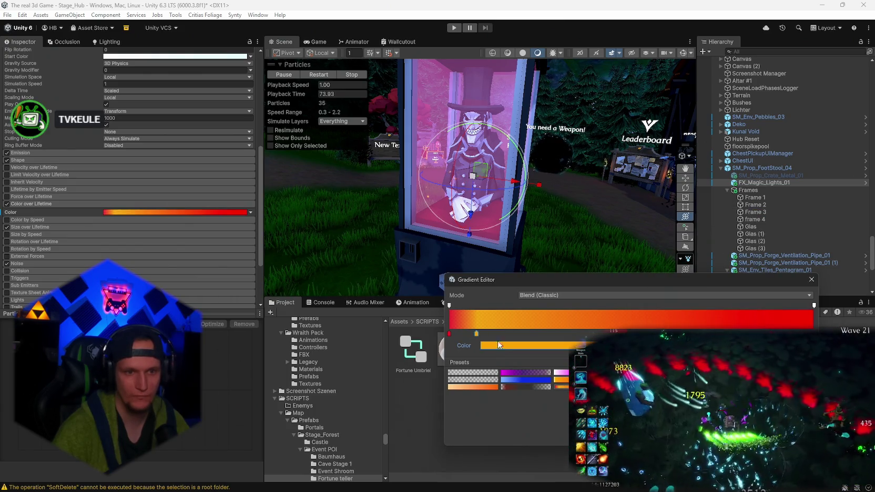
pyautogui.click(531, 345)
pyautogui.moveTo(541, 271); pyautogui.dragTo(509, 244)
pyautogui.click(601, 209)
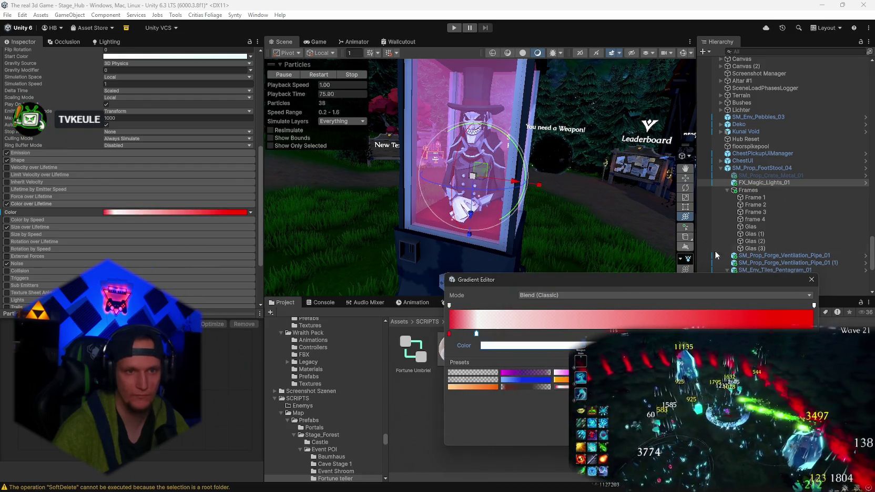
pyautogui.click(811, 280)
pyautogui.moveTo(579, 210); pyautogui.dragTo(591, 209)
pyautogui.scroll(-5, 591, 208)
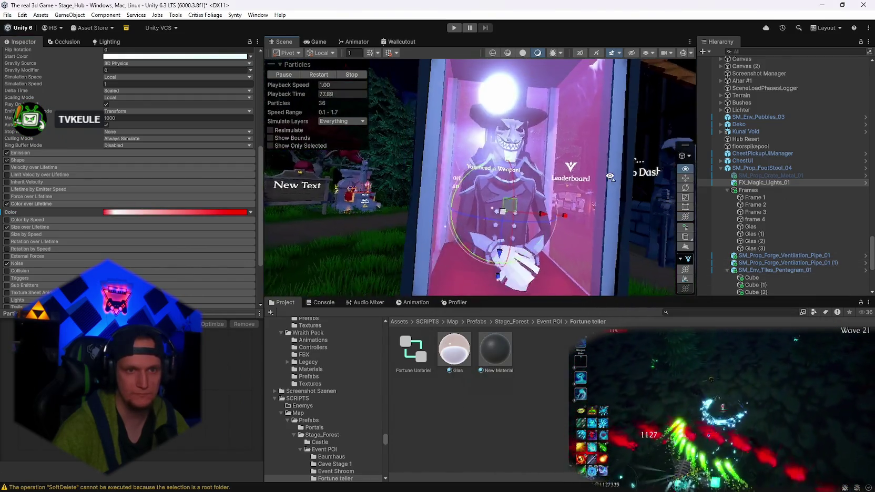
# Collapse SM_Prop_FootStool_04 and select SM_Bld_Fence_Top_Spikes_01 through SM_Bld_Architrave_01 (3).
pyautogui.moveTo(547, 237)
pyautogui.mouseDown()
pyautogui.moveTo(511, 232)
pyautogui.moveTo(626, 226)
pyautogui.moveTo(591, 196)
pyautogui.moveTo(552, 192)
pyautogui.mouseUp()
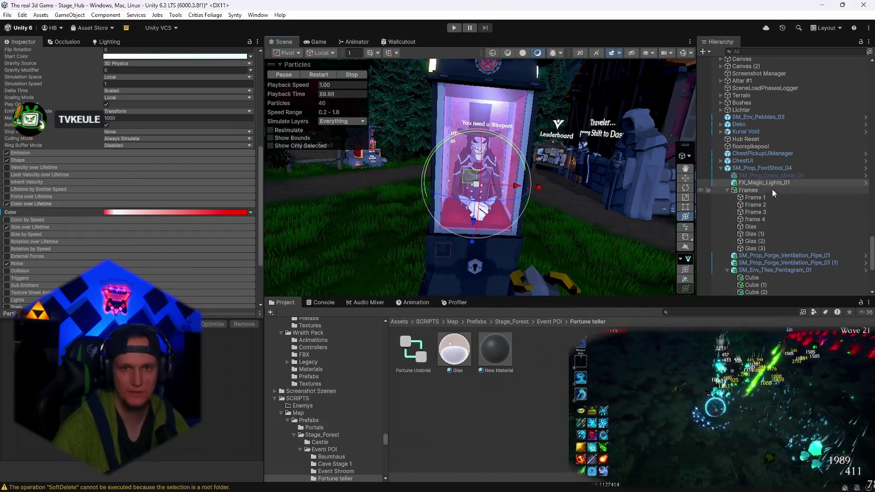
pyautogui.click(721, 167)
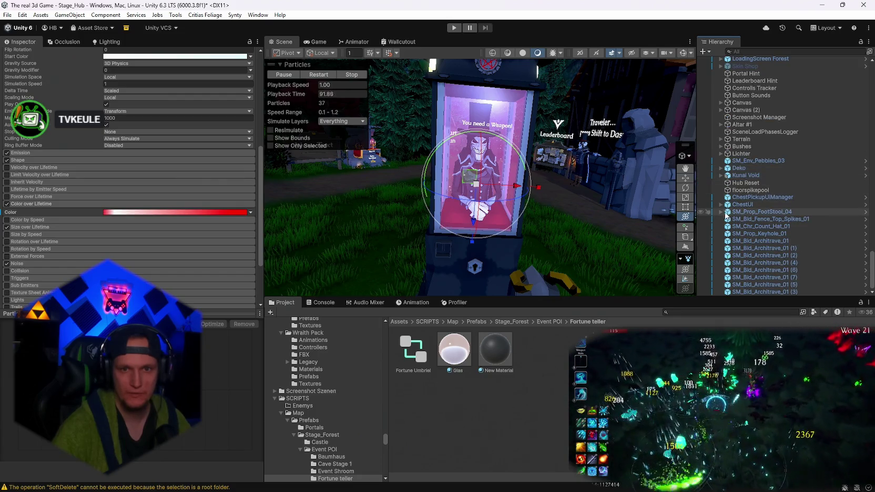
pyautogui.click(744, 213)
pyautogui.click(739, 220)
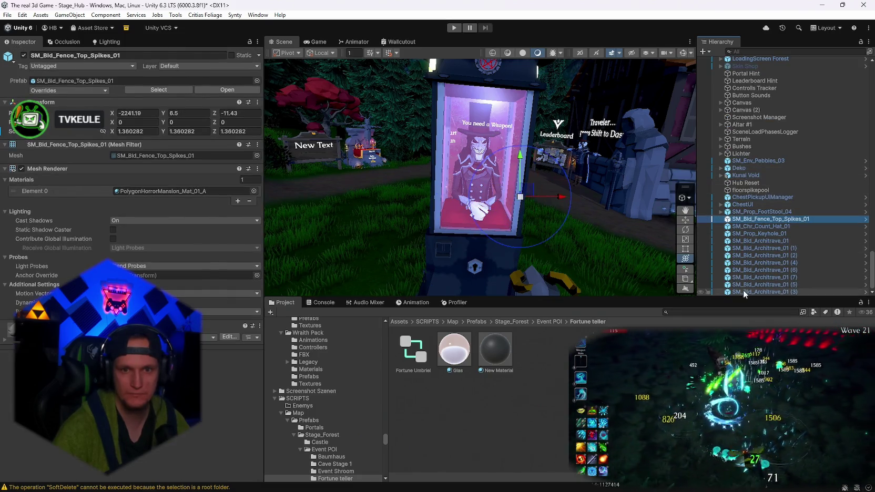
pyautogui.keyDown('shift'); pyautogui.click(763, 292); pyautogui.keyUp('shift')
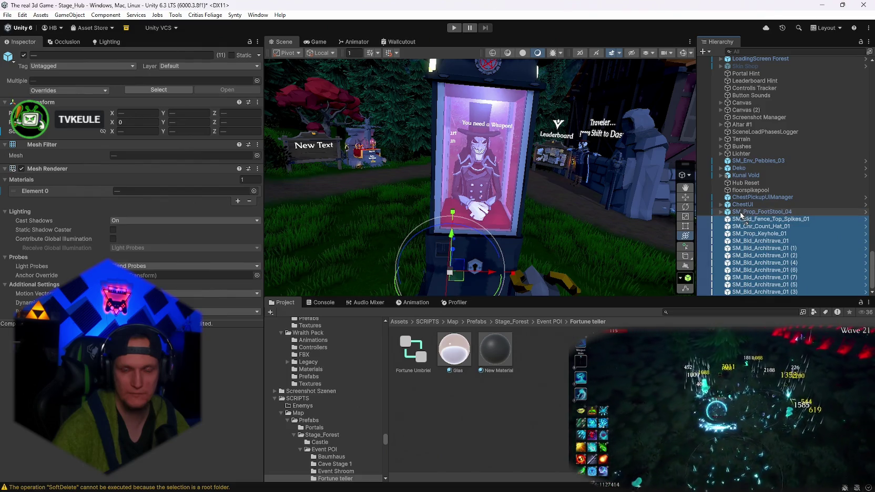
pyautogui.scroll(3, 741, 215)
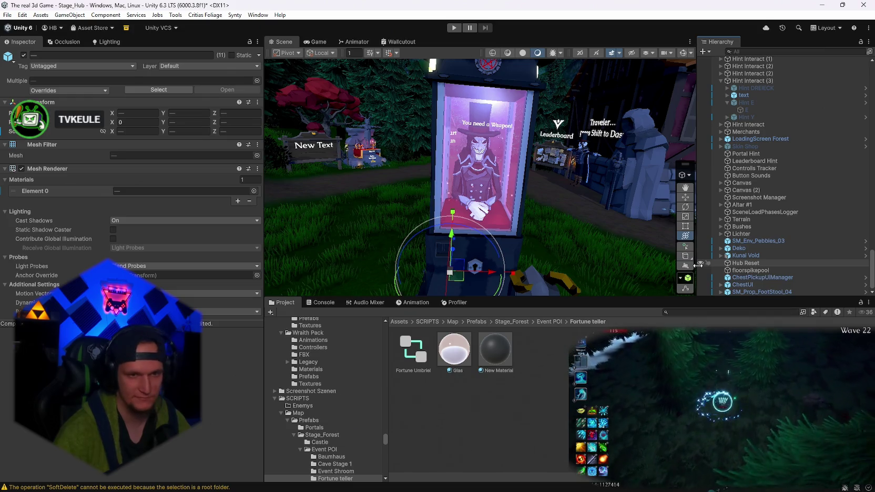
pyautogui.moveTo(552, 196)
pyautogui.mouseDown()
pyautogui.moveTo(600, 193)
pyautogui.moveTo(529, 211)
pyautogui.mouseUp()
pyautogui.moveTo(615, 181)
pyautogui.mouseDown()
pyautogui.moveTo(499, 173)
pyautogui.moveTo(265, 183)
pyautogui.moveTo(663, 186)
pyautogui.moveTo(547, 199)
pyautogui.moveTo(584, 284)
pyautogui.mouseUp()
# Search the project for 'kings' and browse the Kings Generic and House prefabs.
pyautogui.click(684, 312)
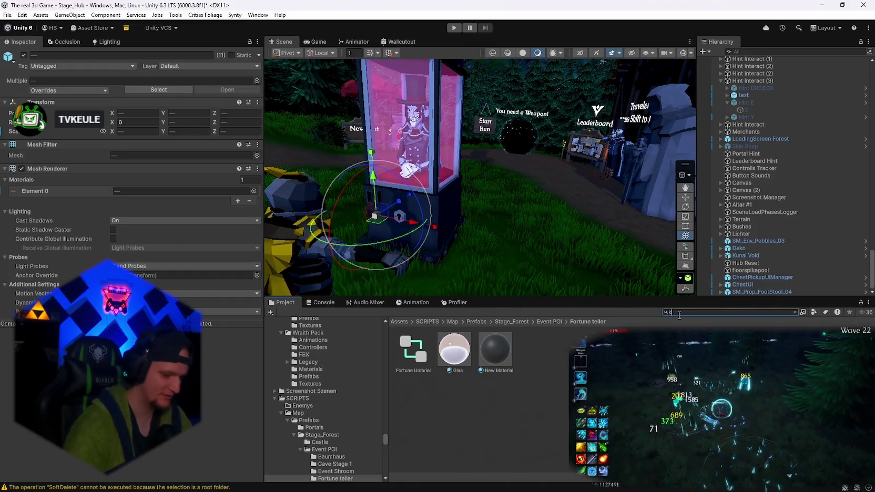
pyautogui.write('kings')
pyautogui.doubleClick(414, 349)
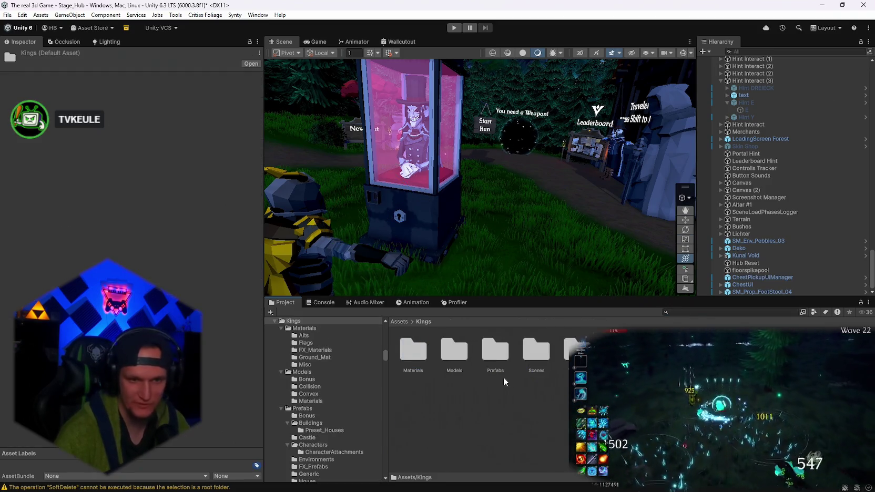
pyautogui.doubleClick(499, 355)
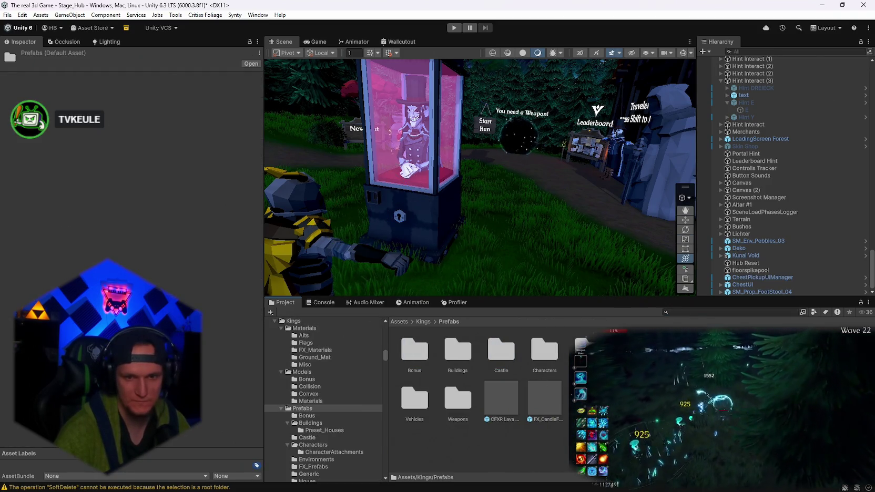
pyautogui.click(309, 474)
pyautogui.scroll(-3, 357, 430)
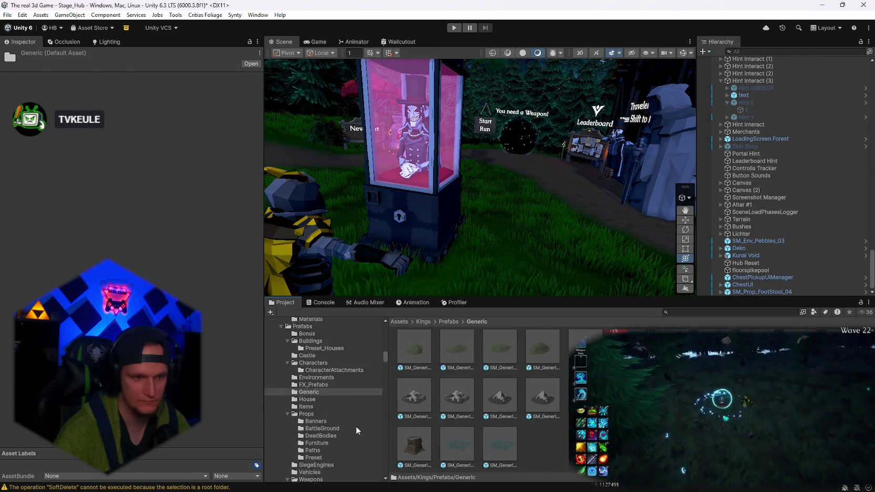
pyautogui.scroll(-2, 356, 431)
pyautogui.click(307, 371)
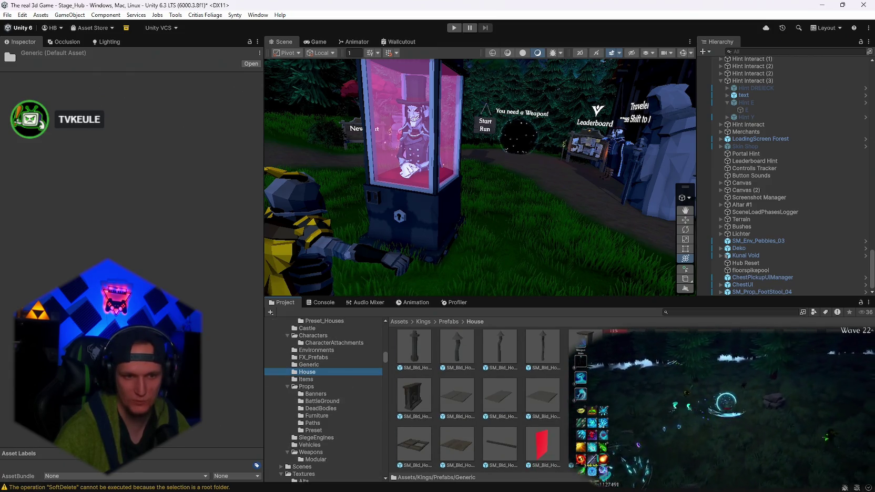
pyautogui.scroll(-5, 478, 400)
pyautogui.scroll(-5, 479, 399)
pyautogui.scroll(-5, 479, 399)
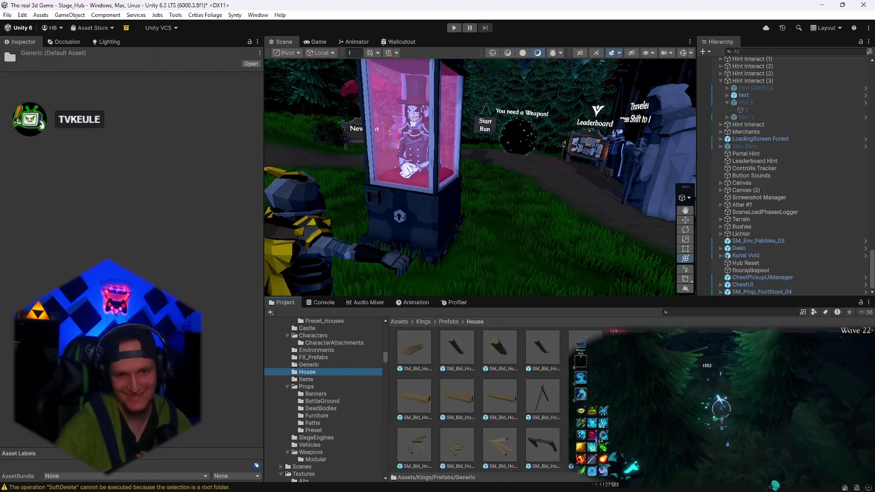
pyautogui.scroll(-3, 479, 399)
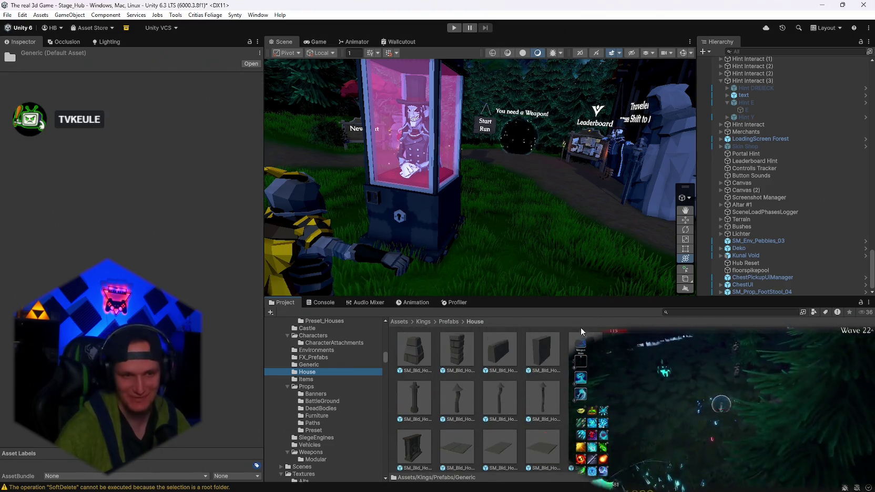
pyautogui.click(300, 365)
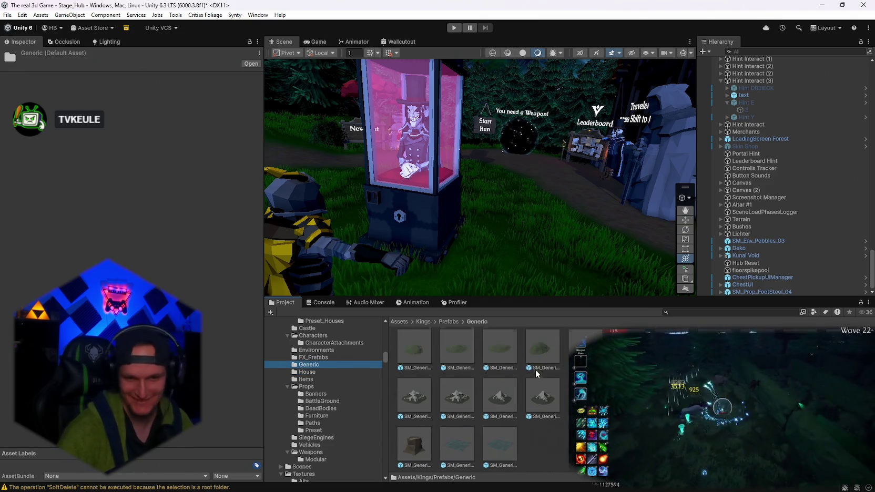
pyautogui.scroll(-1, 506, 413)
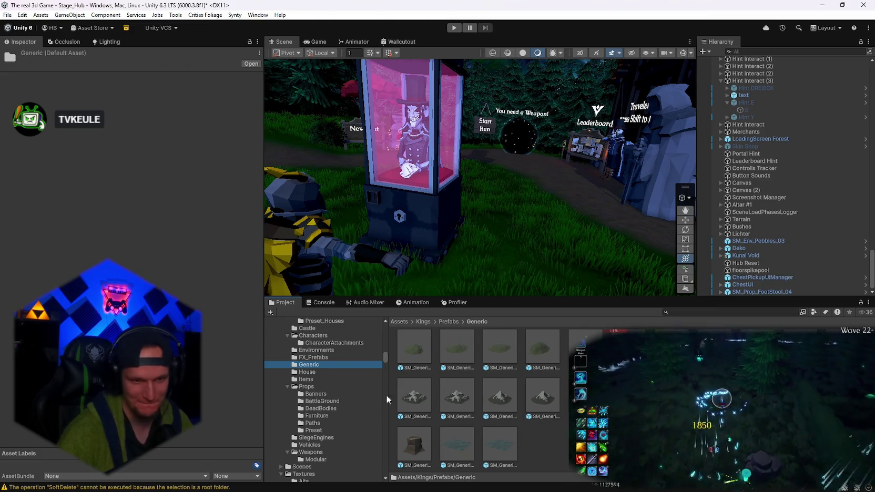
# Browse the FX_Prefabs, Environments, Furniture and BattleGround prop folders.
pyautogui.click(311, 357)
pyautogui.click(322, 350)
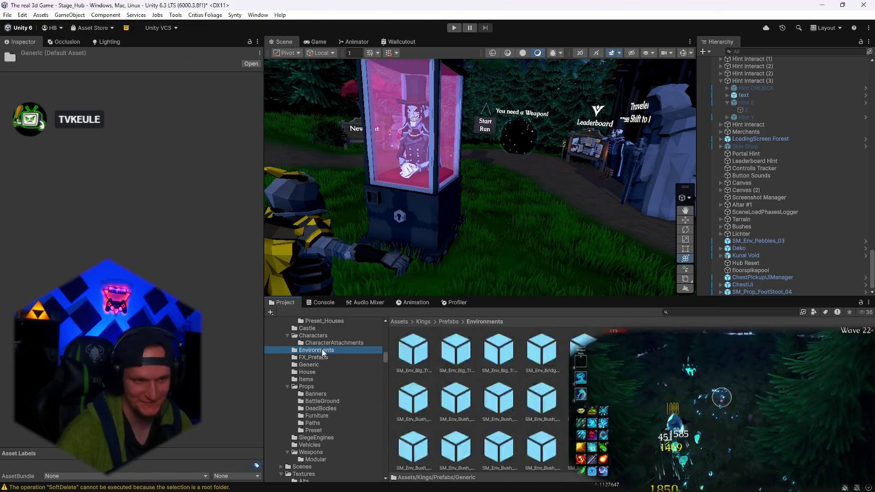
pyautogui.scroll(-2, 328, 399)
pyautogui.click(318, 390)
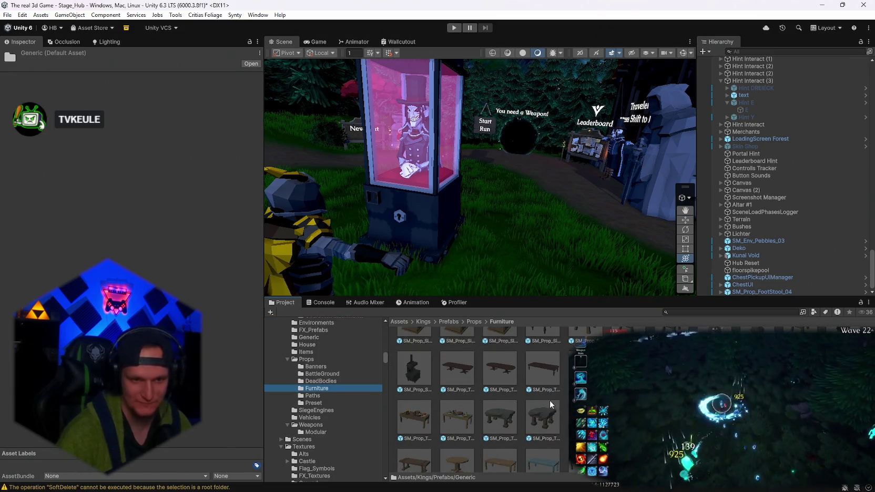
pyautogui.scroll(-3, 479, 400)
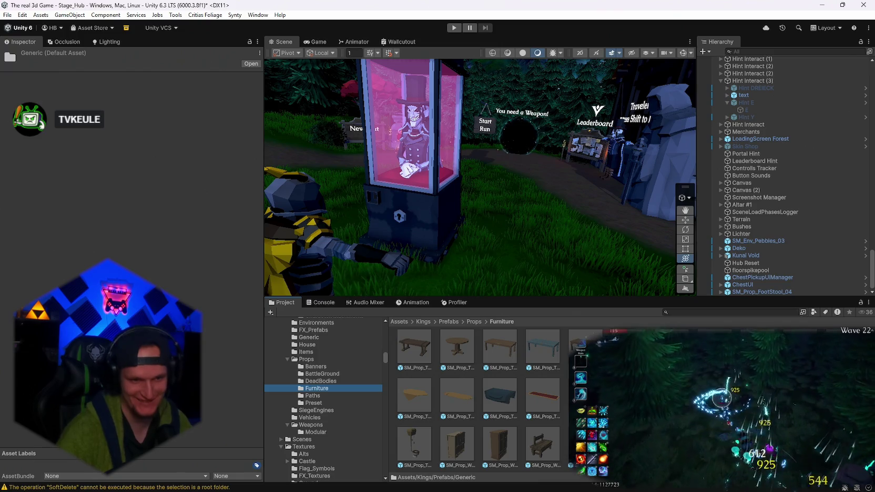
pyautogui.scroll(5, 500, 400)
pyautogui.scroll(5, 479, 400)
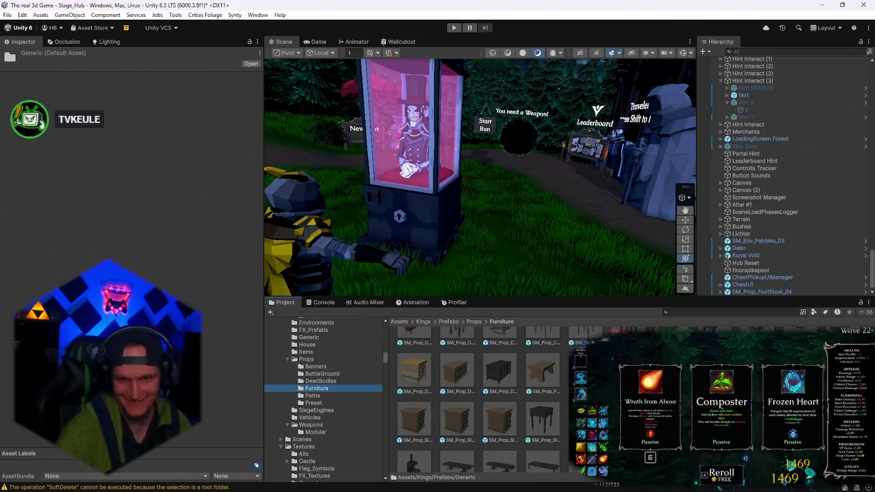
pyautogui.scroll(1, 499, 399)
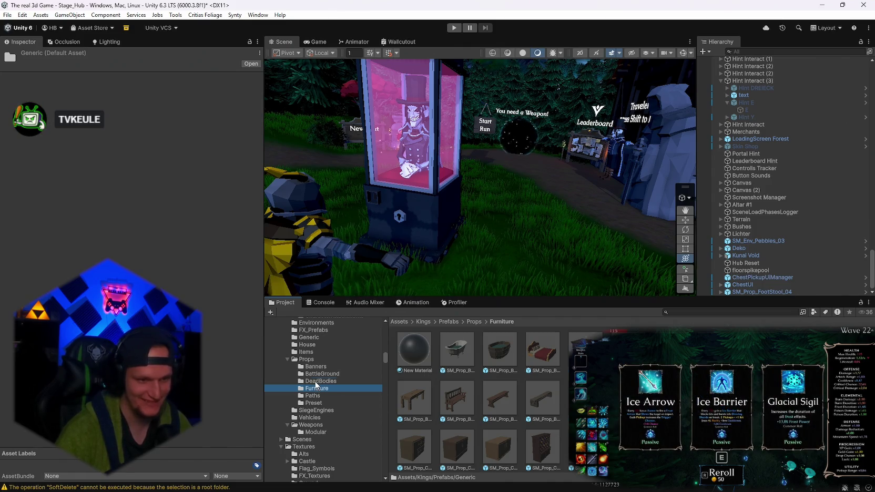
pyautogui.click(319, 374)
pyautogui.scroll(-2, 500, 400)
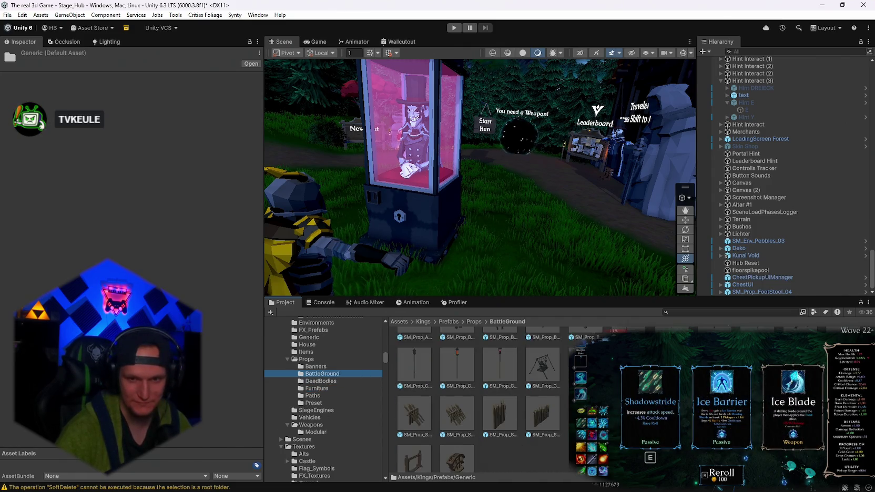
pyautogui.scroll(-2, 543, 404)
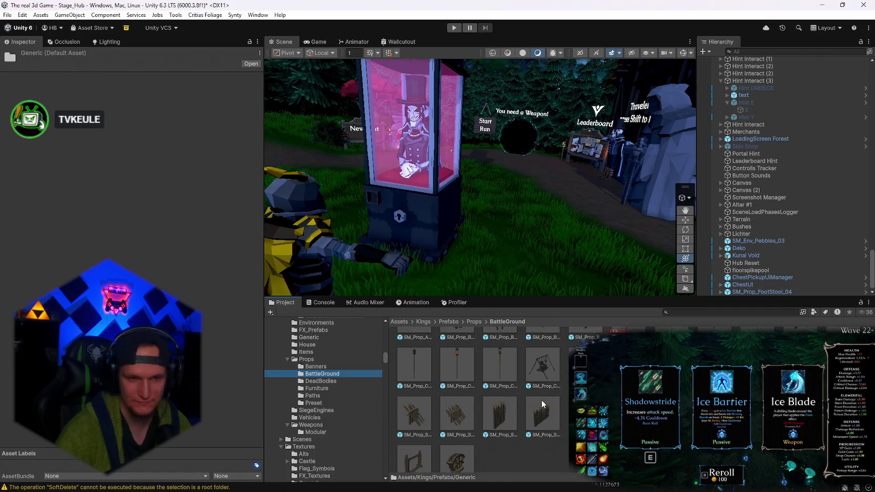
pyautogui.scroll(-2, 316, 376)
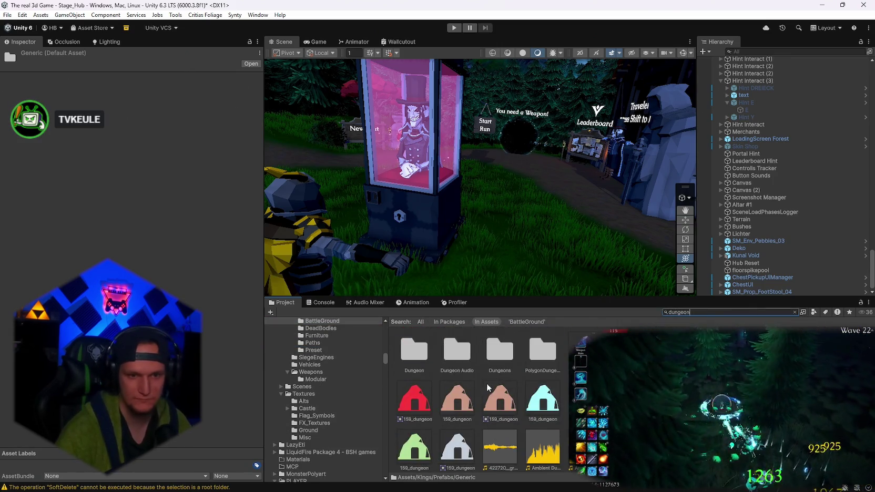
# Open PolygonDungeon/Prefabs/Props and browse through the dungeon prop prefabs.
pyautogui.doubleClick(539, 359)
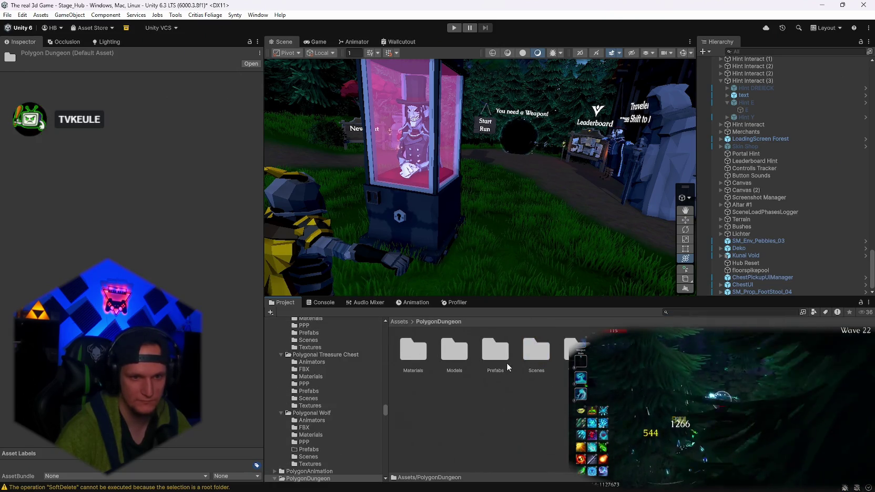
pyautogui.doubleClick(489, 360)
pyautogui.doubleClick(565, 357)
pyautogui.scroll(-1, 474, 400)
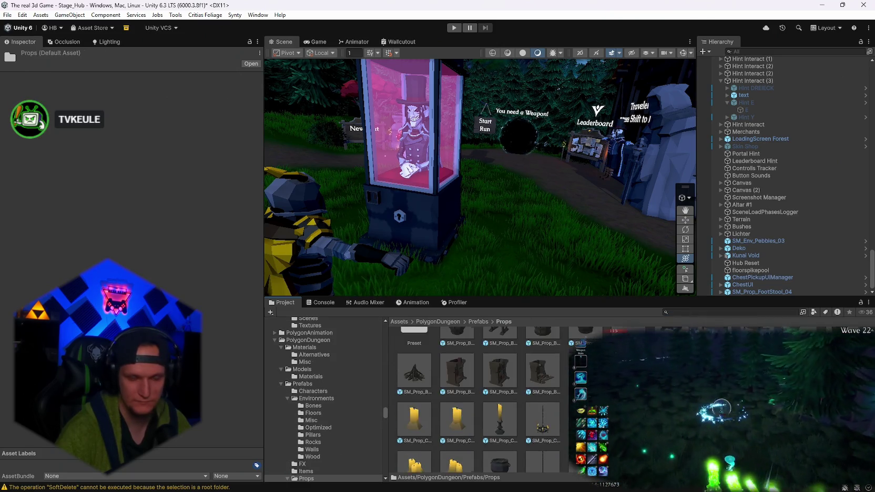
pyautogui.scroll(1, 474, 400)
pyautogui.scroll(-1, 474, 400)
pyautogui.scroll(-5, 473, 399)
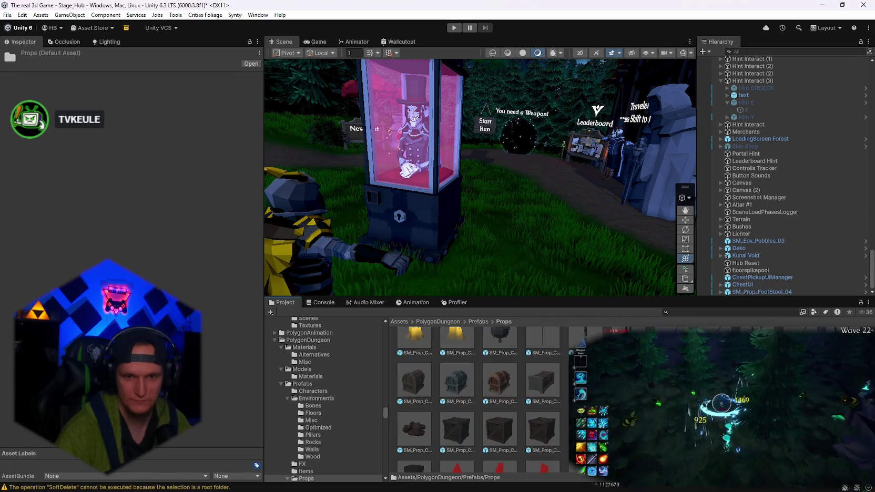
pyautogui.scroll(-8, 474, 400)
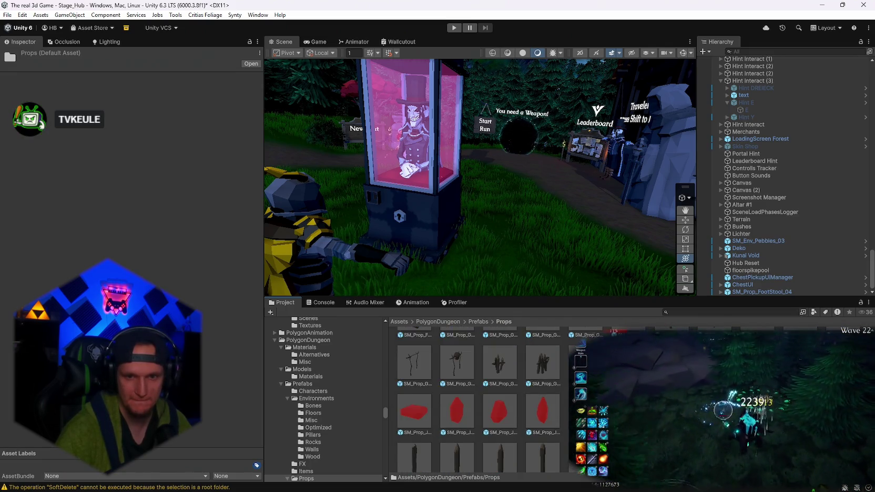
pyautogui.scroll(-8, 473, 400)
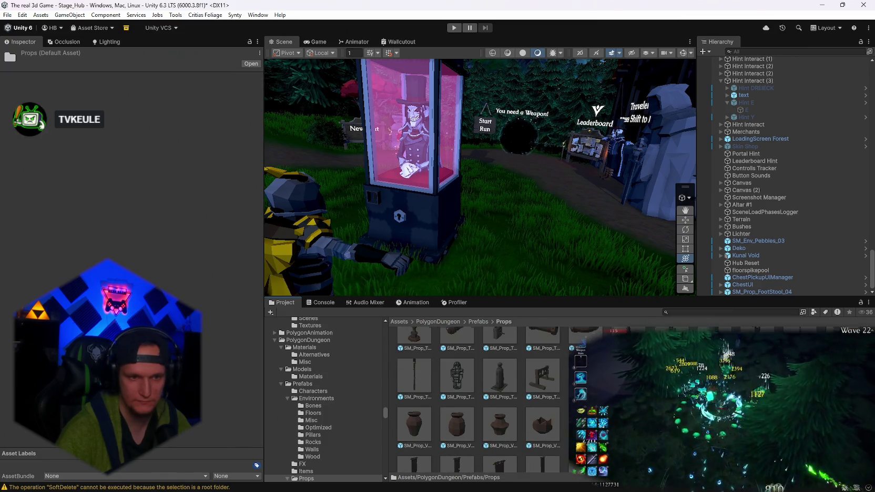
pyautogui.moveTo(589, 189)
pyautogui.mouseDown()
pyautogui.moveTo(628, 190)
pyautogui.moveTo(111, 190)
pyautogui.moveTo(621, 211)
pyautogui.mouseUp()
# Search 'cave', select SM_Prop_TorchStick_01 in Cave Stage 1, then search 'fortune' and open Fortune teller.
pyautogui.click(681, 312)
pyautogui.write('cave')
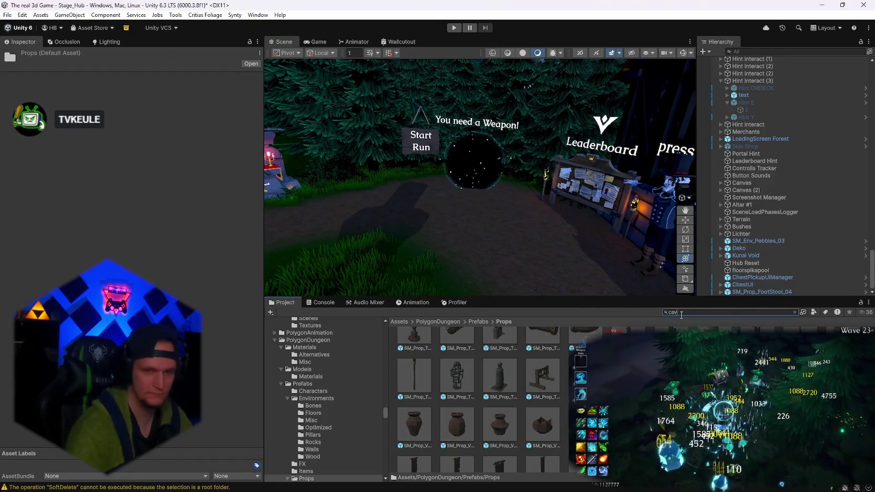
pyautogui.scroll(-5, 473, 400)
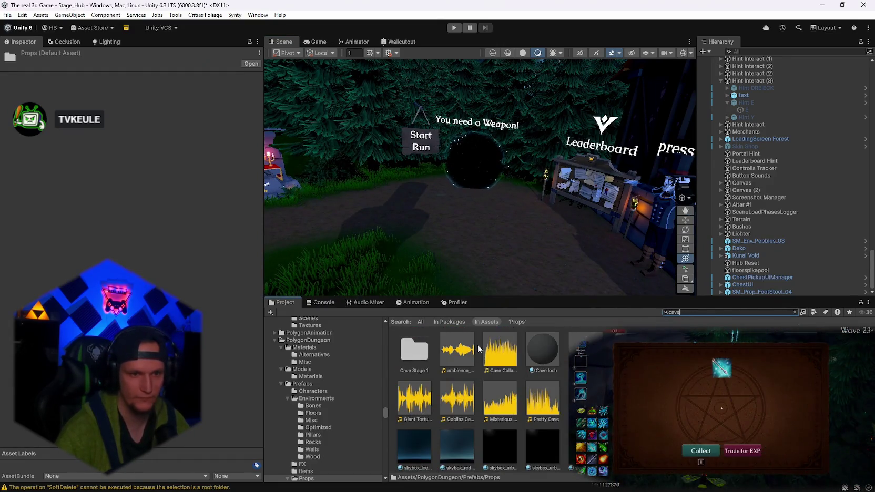
pyautogui.doubleClick(414, 348)
pyautogui.click(404, 386)
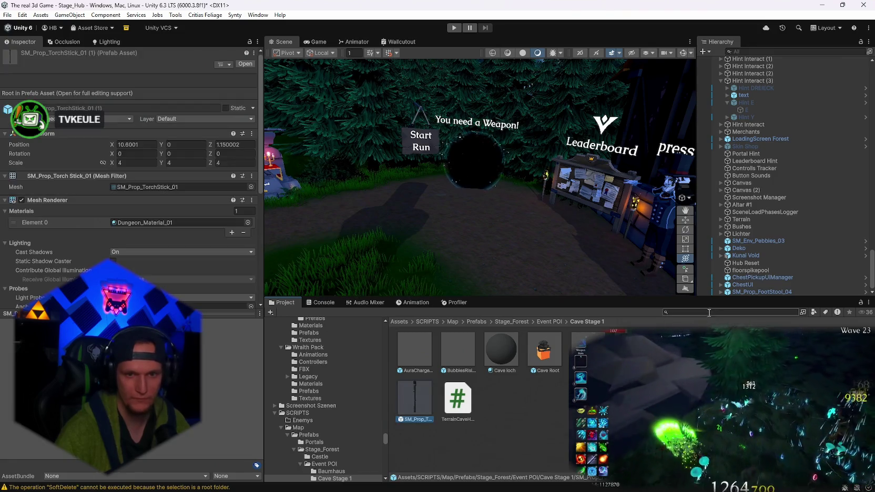
pyautogui.write('fortune')
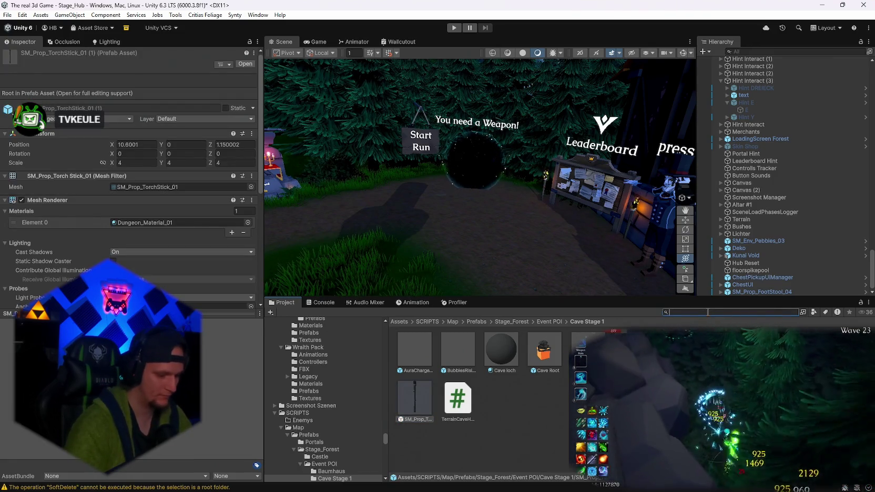
pyautogui.doubleClick(413, 350)
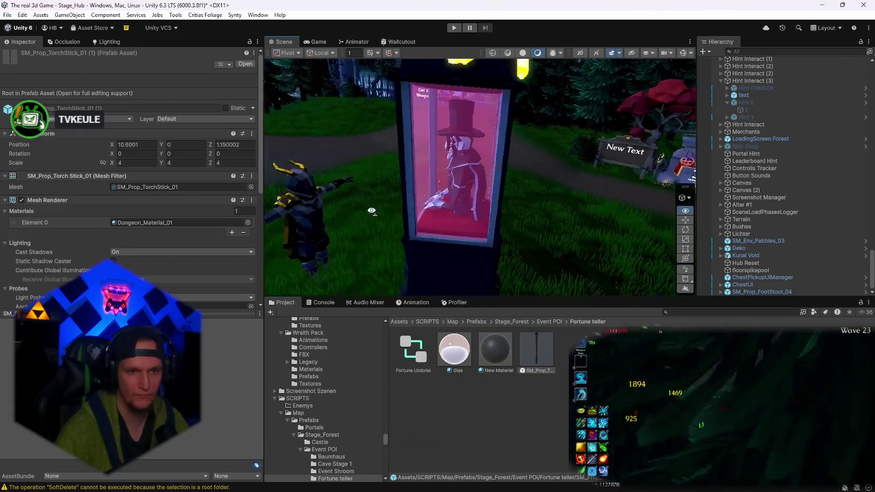
# Place the SM_Prop_TorchStick_01 prefab by the booth and duplicate it to the other side.
pyautogui.moveTo(766, 296); pyautogui.dragTo(505, 269)
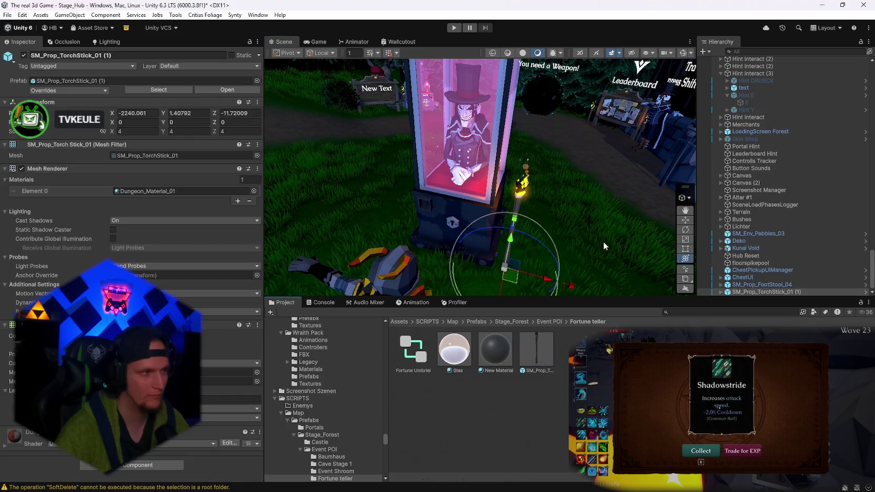
pyautogui.press('f')
pyautogui.hotkey('ctrl', 'd')
pyautogui.moveTo(610, 263)
pyautogui.mouseDown()
pyautogui.moveTo(403, 253)
pyautogui.moveTo(538, 206)
pyautogui.moveTo(516, 194)
pyautogui.mouseUp()
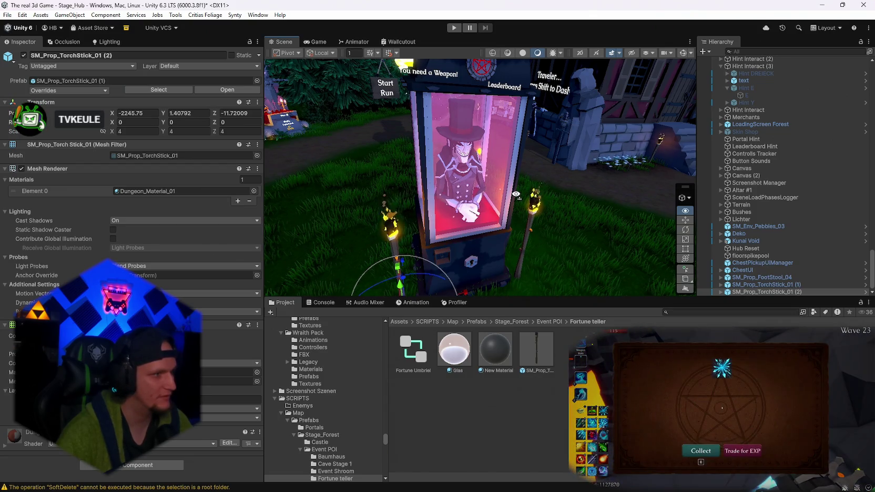
# Orbit around the booth and expand the torches to reach their TorchRed flame effects.
pyautogui.moveTo(516, 194)
pyautogui.mouseDown()
pyautogui.moveTo(289, 181)
pyautogui.moveTo(463, 171)
pyautogui.mouseUp()
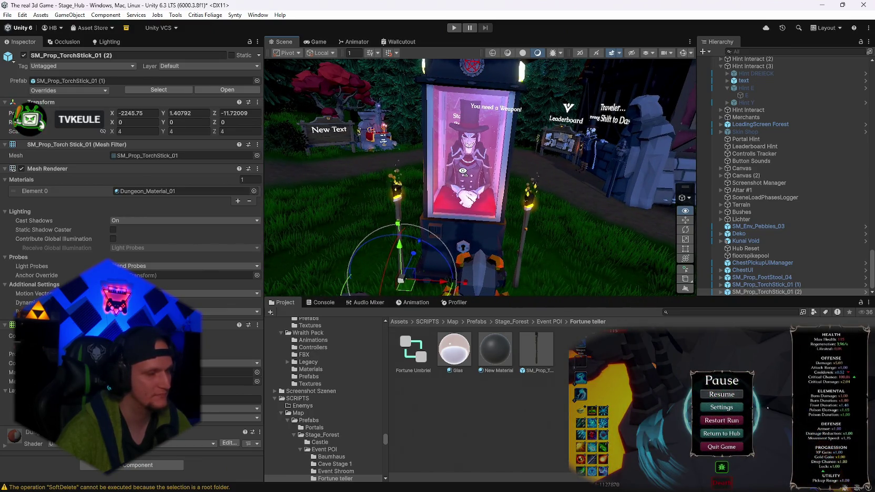
pyautogui.moveTo(463, 170); pyautogui.dragTo(429, 169)
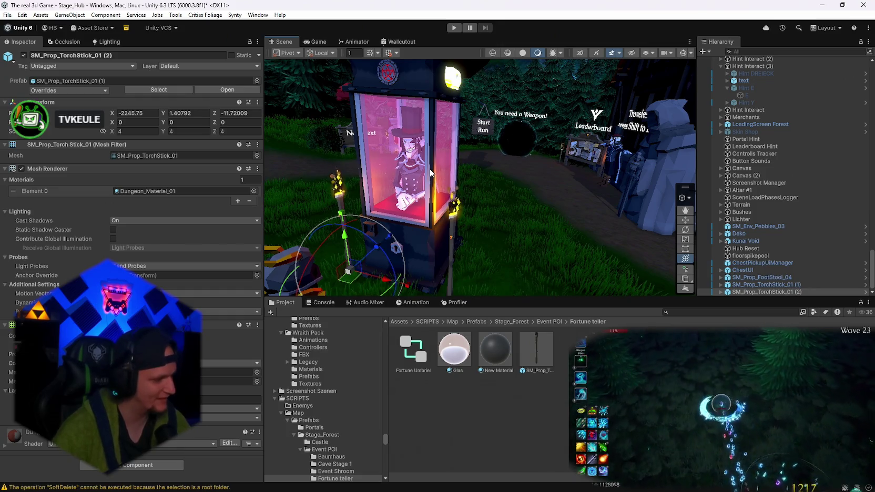
pyautogui.moveTo(430, 173)
pyautogui.mouseDown()
pyautogui.moveTo(561, 167)
pyautogui.moveTo(656, 178)
pyautogui.mouseUp()
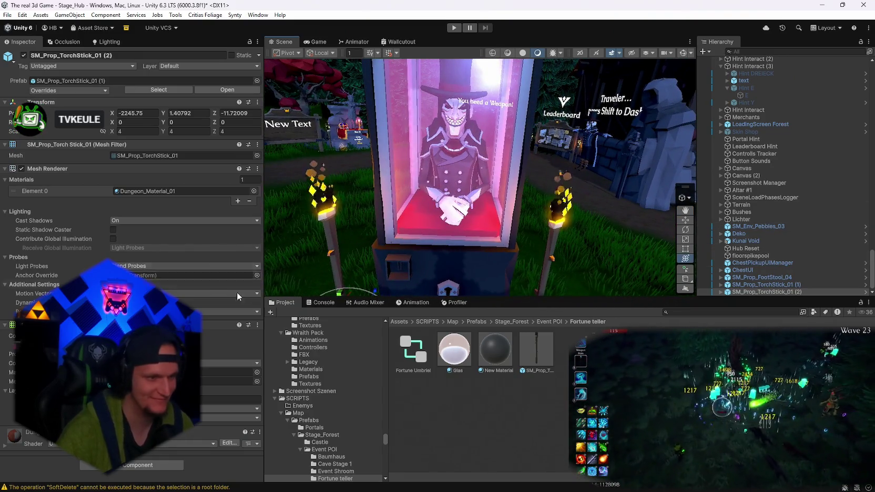
pyautogui.click(721, 284)
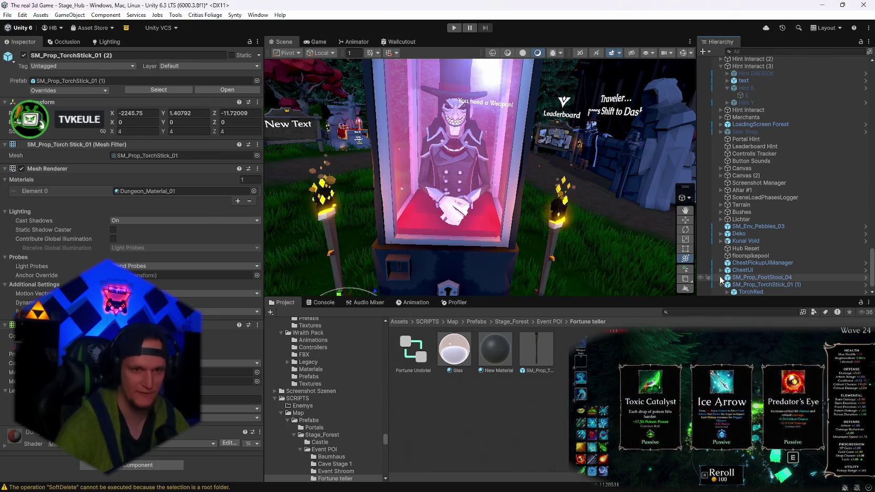
pyautogui.scroll(-1, 762, 257)
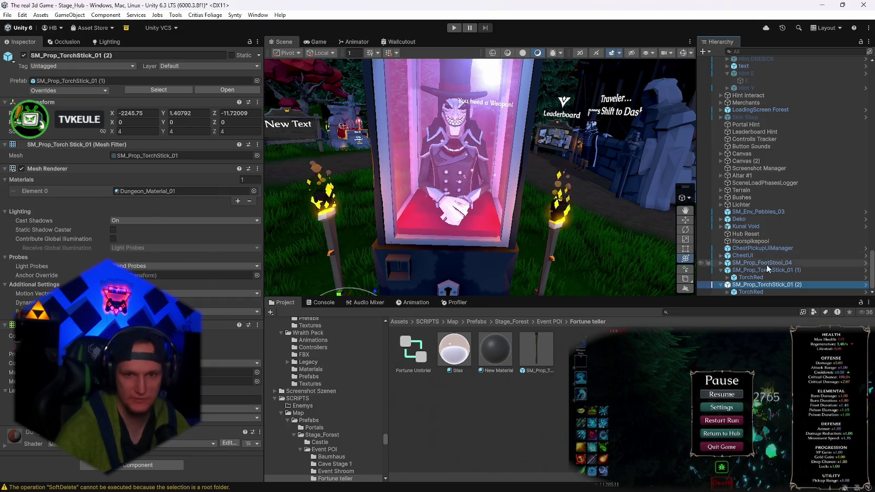
pyautogui.click(741, 292)
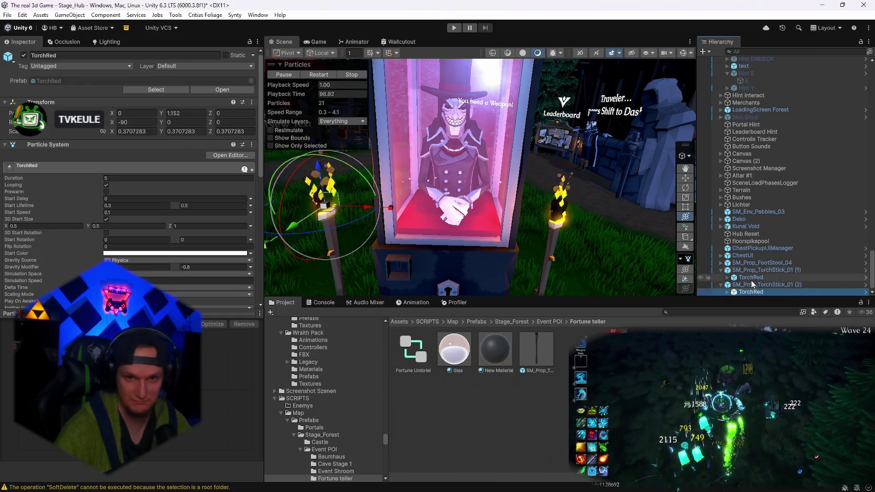
# Expand both torches' TorchRed effects and select both Point Lights together.
pyautogui.click(751, 278)
pyautogui.scroll(-4, 149, 216)
pyautogui.scroll(-4, 149, 216)
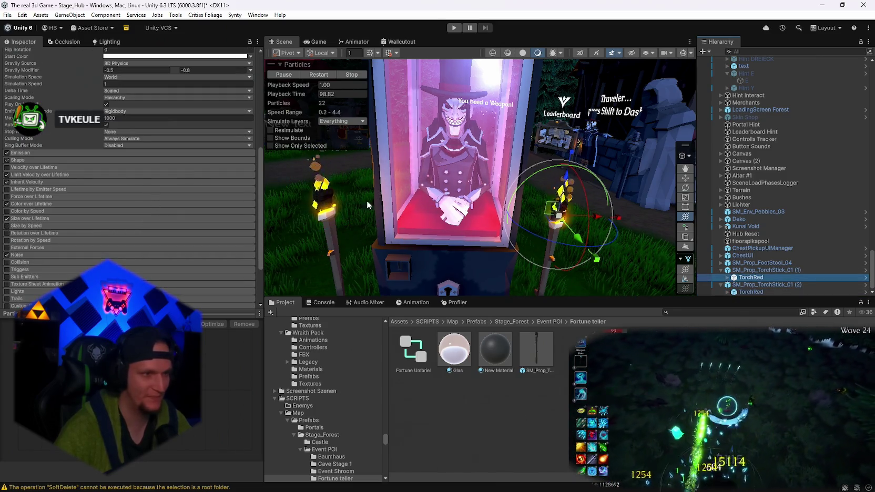
pyautogui.click(728, 277)
pyautogui.scroll(-2, 757, 284)
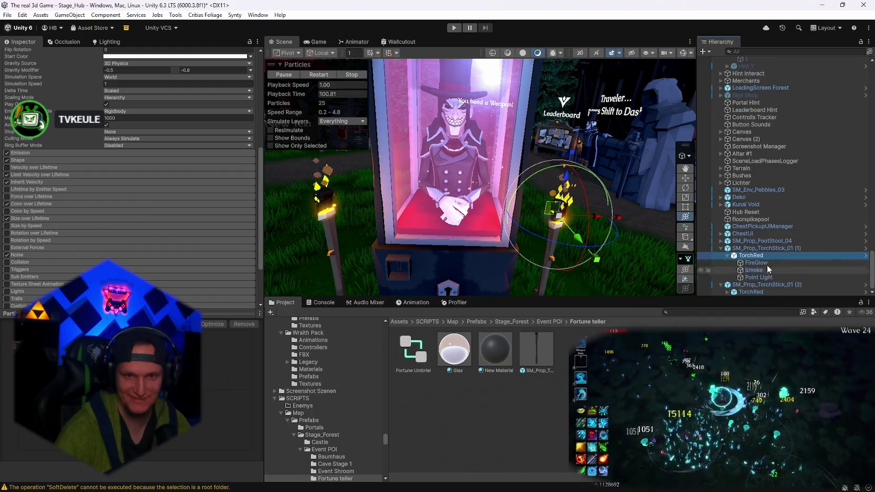
pyautogui.click(755, 277)
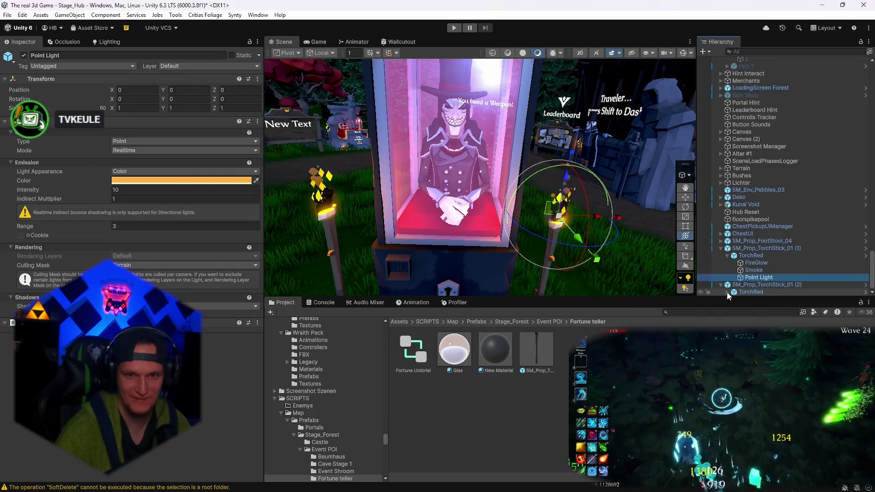
pyautogui.click(727, 292)
pyautogui.scroll(-2, 757, 263)
pyautogui.click(756, 292)
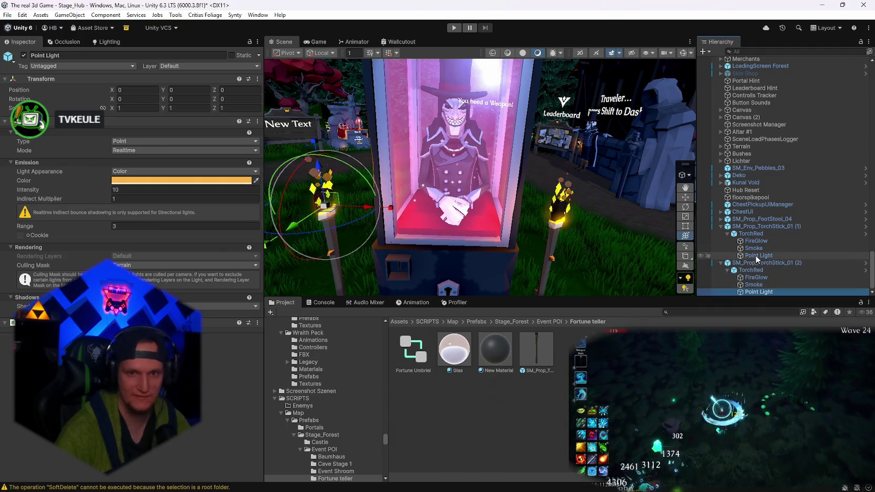
pyautogui.keyDown('ctrl'); pyautogui.click(755, 255); pyautogui.keyUp('ctrl')
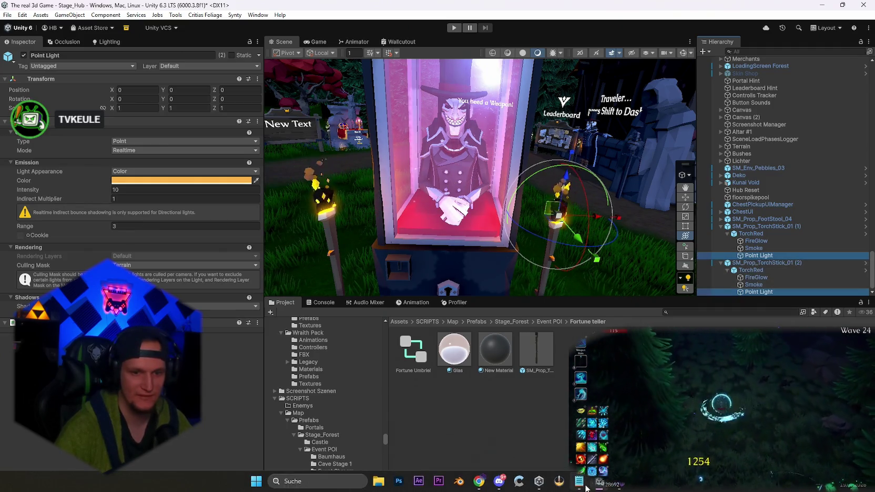
# Append 'gt sich nicht' to the pause-screen note in Notepad, then return to Unity.
pyautogui.click(581, 485)
pyautogui.scroll(-2, 307, 313)
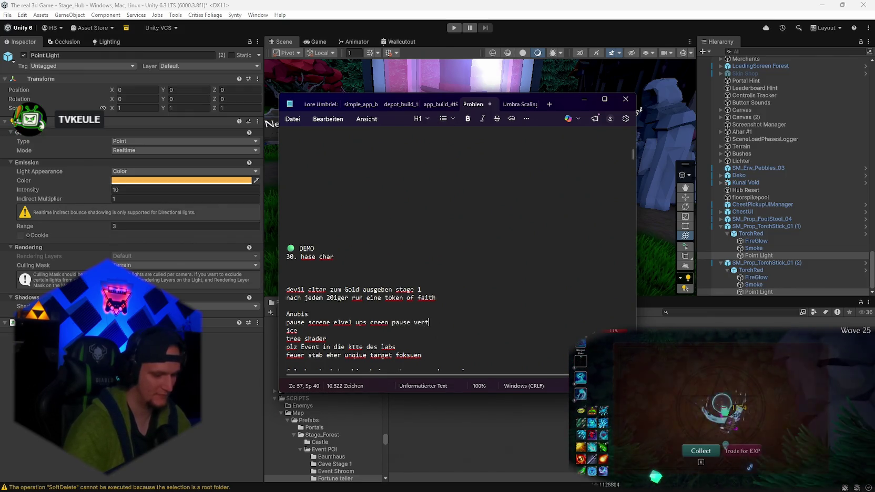
pyautogui.press('BackSpace')
pyautogui.write('gt sich nicht')
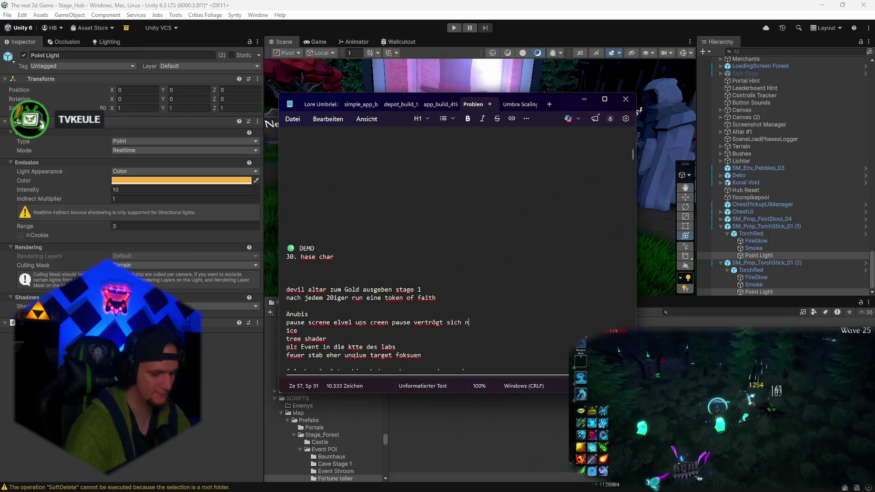
pyautogui.click(583, 99)
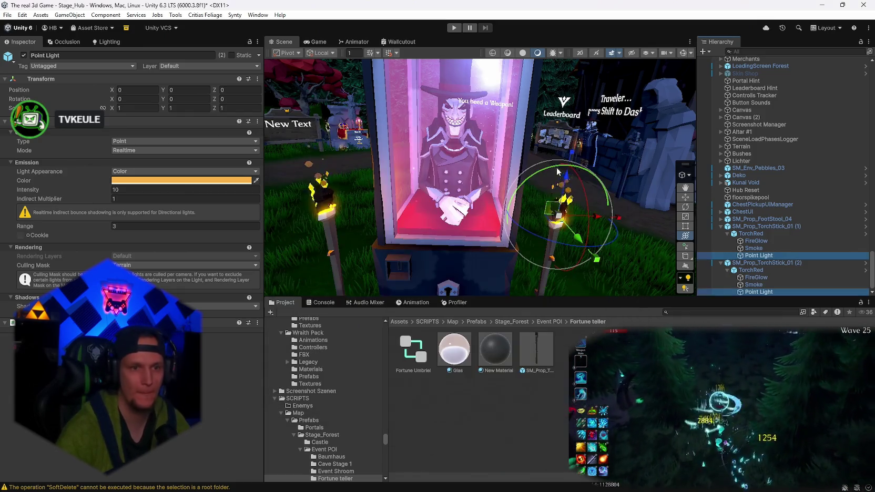
# Set the torches' Point Light colour to red-orange FF4E23.
pyautogui.click(125, 181)
pyautogui.moveTo(214, 230); pyautogui.dragTo(223, 240)
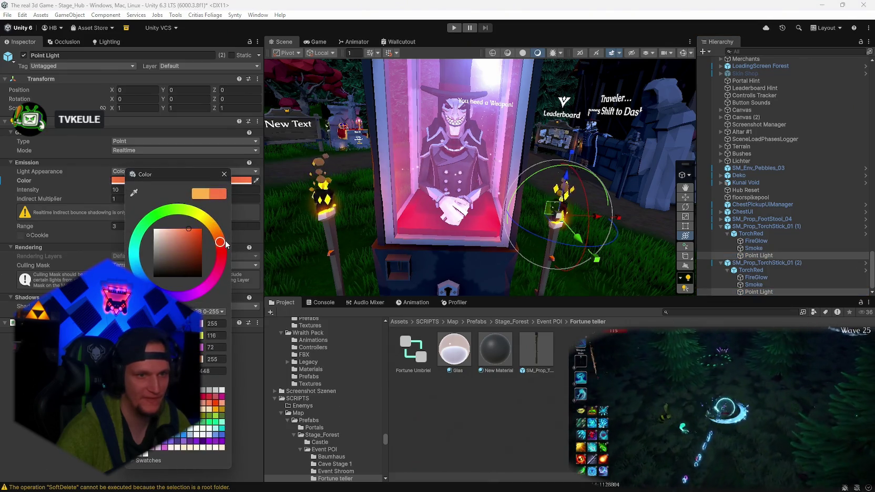
pyautogui.moveTo(185, 228); pyautogui.dragTo(198, 221)
pyautogui.click(234, 180)
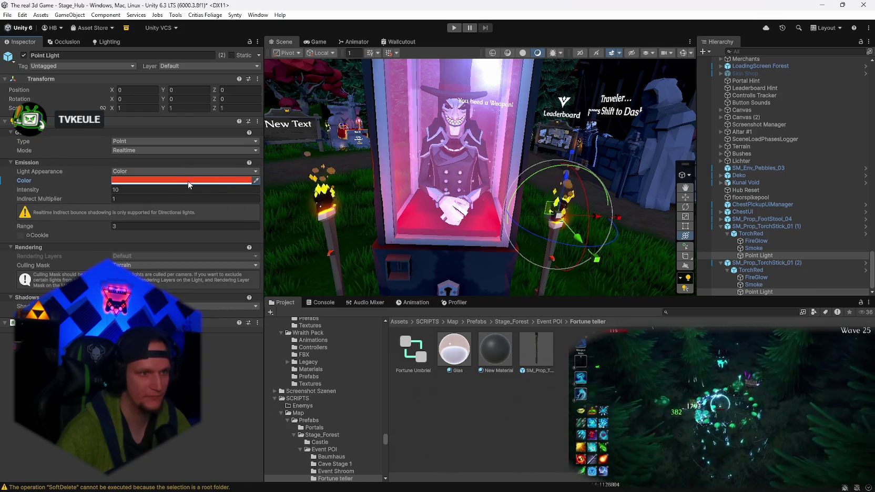
# Paste the FF4E23 red into the Start Color of both torches' FireGlow particles.
pyautogui.click(266, 174)
pyautogui.click(756, 241)
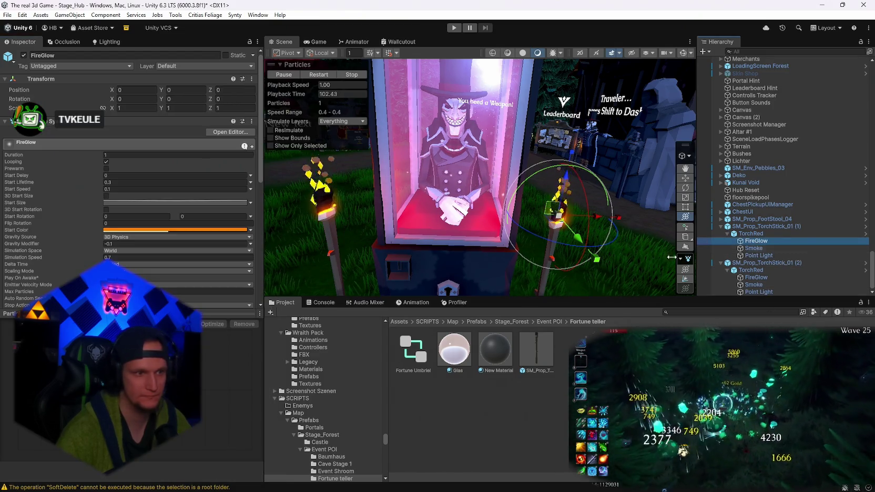
pyautogui.click(160, 230)
pyautogui.write('FF4E23')
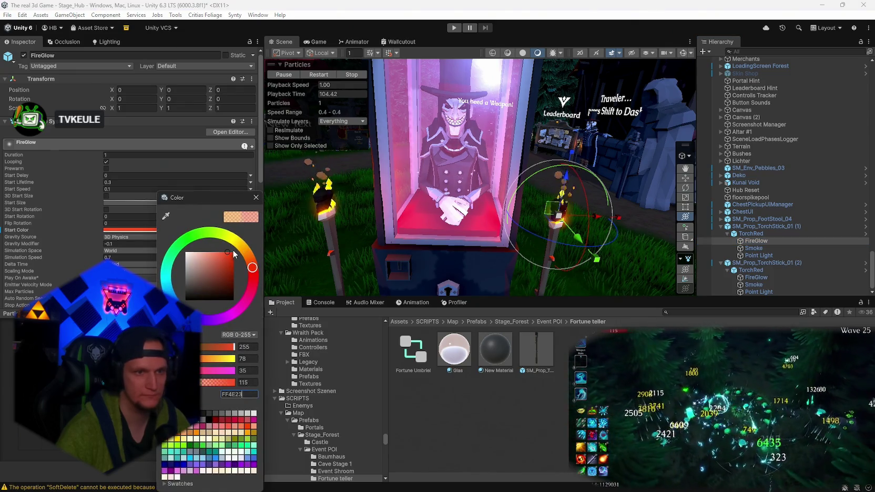
pyautogui.click(255, 198)
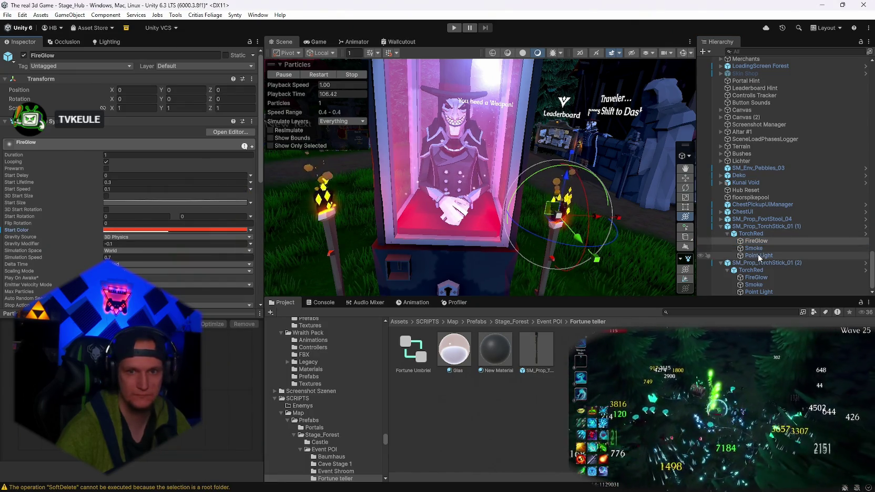
pyautogui.click(757, 277)
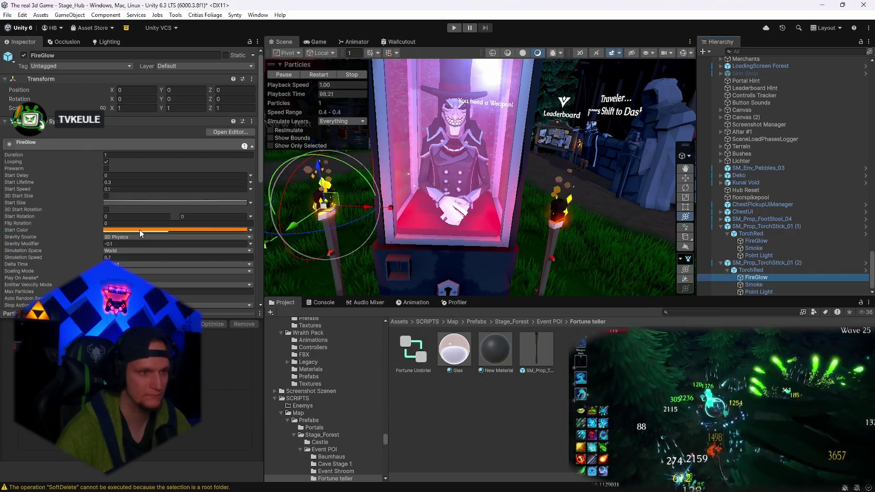
pyautogui.click(139, 229)
pyautogui.write('FF4E23')
pyautogui.click(238, 198)
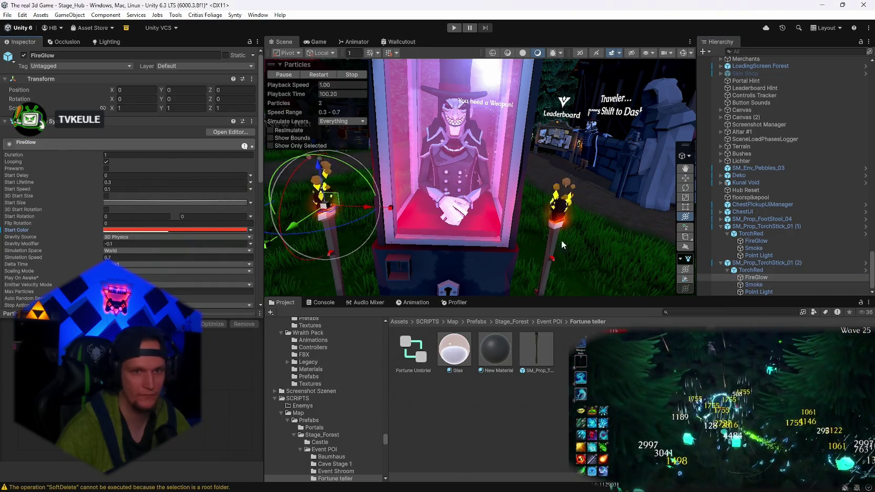
# Move the red key left in both TorchRed Color over Lifetime gradients so the flames redden sooner.
pyautogui.click(751, 270)
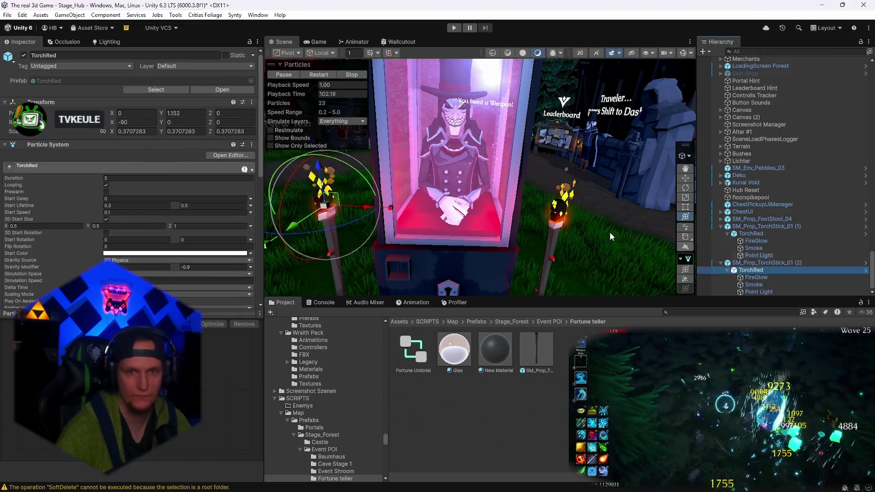
pyautogui.scroll(-5, 163, 261)
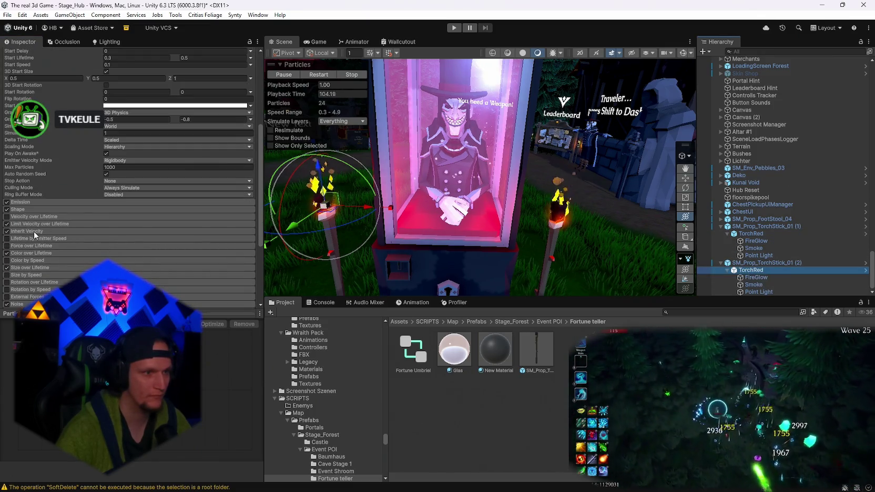
pyautogui.click(40, 253)
pyautogui.click(174, 262)
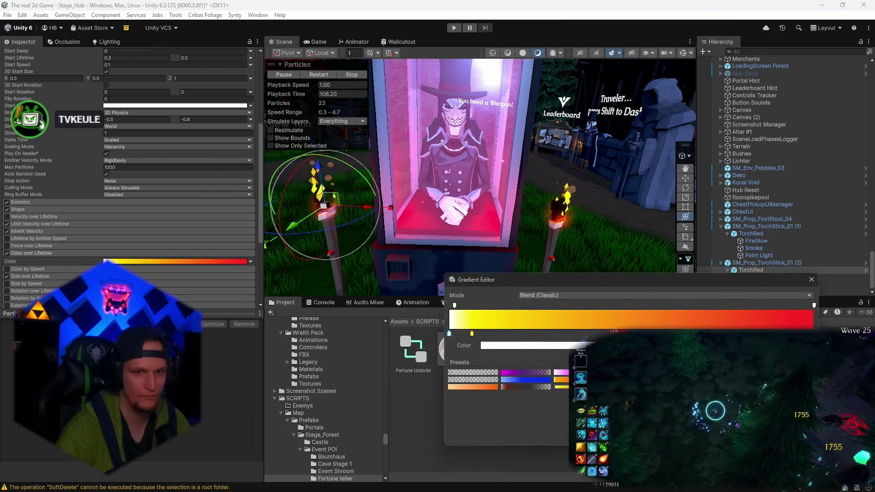
pyautogui.moveTo(814, 334)
pyautogui.mouseDown()
pyautogui.moveTo(467, 335)
pyautogui.moveTo(805, 337)
pyautogui.moveTo(596, 337)
pyautogui.moveTo(631, 337)
pyautogui.mouseUp()
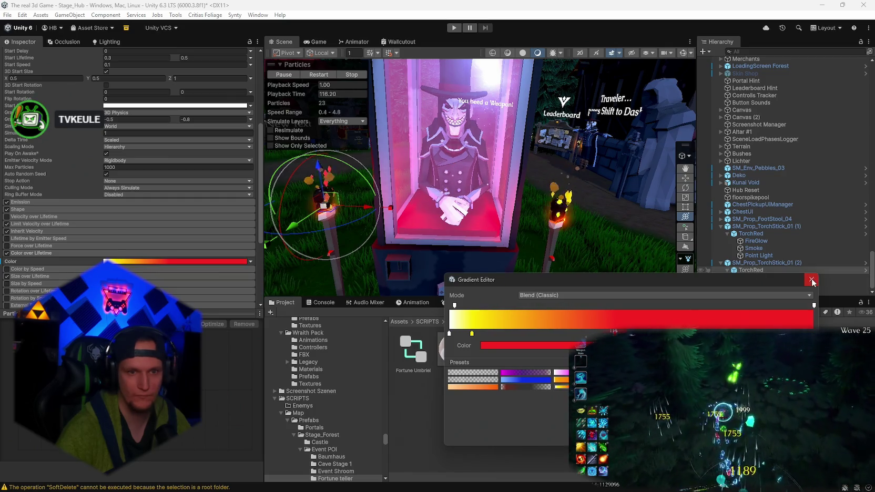
pyautogui.click(812, 280)
pyautogui.click(752, 234)
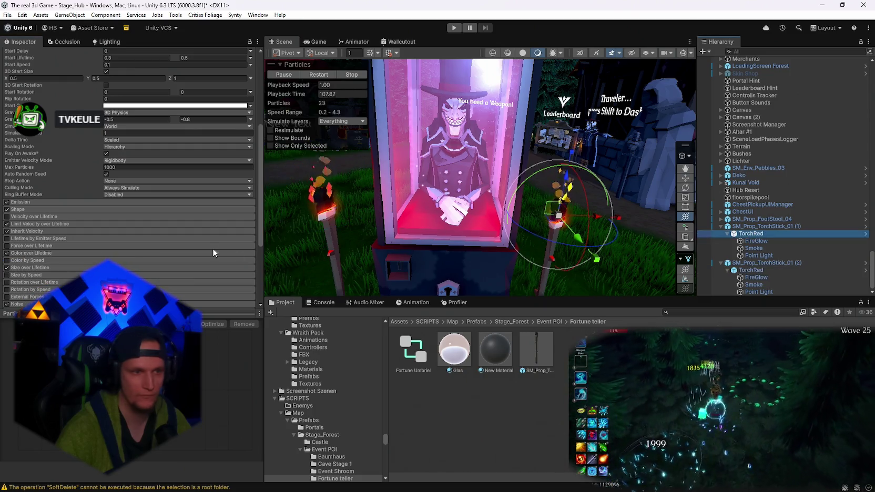
pyautogui.click(158, 261)
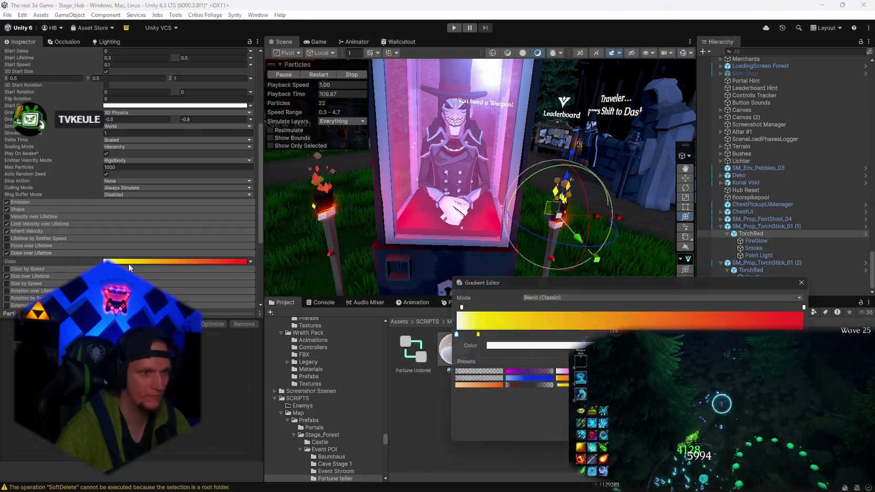
pyautogui.moveTo(631, 334)
pyautogui.mouseDown()
pyautogui.moveTo(501, 338)
pyautogui.moveTo(592, 335)
pyautogui.mouseUp()
pyautogui.click(811, 281)
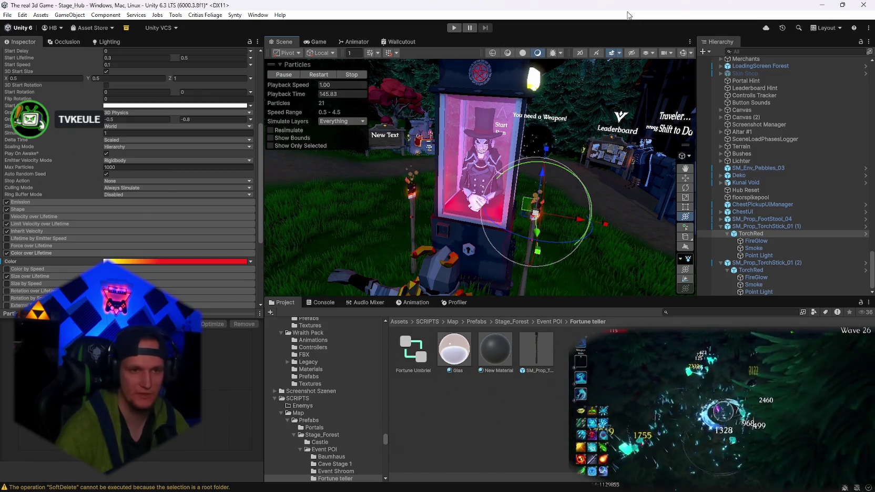
# Orbit close to the red-flamed torches and collapse SM_Prop_TorchStick_01 (1) in the Hierarchy.
pyautogui.moveTo(539, 200)
pyautogui.mouseDown()
pyautogui.moveTo(547, 204)
pyautogui.moveTo(553, 187)
pyautogui.moveTo(689, 208)
pyautogui.moveTo(663, 209)
pyautogui.moveTo(684, 221)
pyautogui.mouseUp()
pyautogui.click(721, 226)
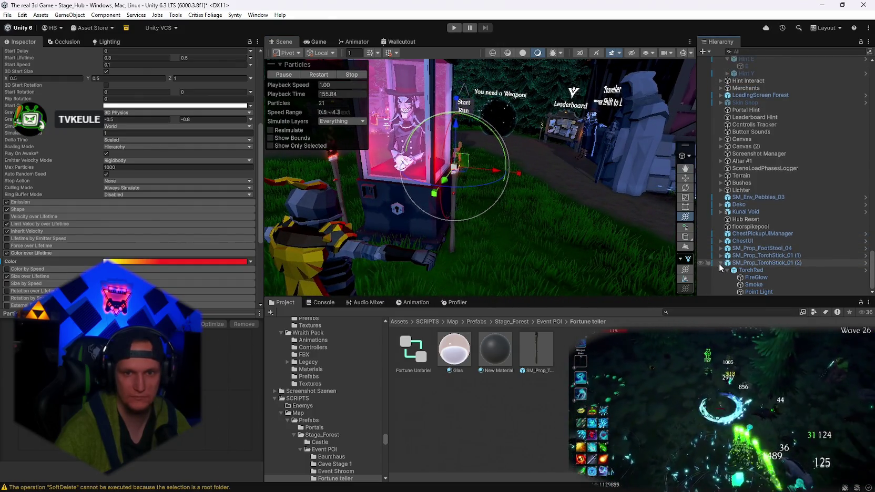
# Select both SM_Prop_TorchStick_01 objects and parent them under SM_Prop_FootStool_04.
pyautogui.click(721, 263)
pyautogui.click(739, 292)
pyautogui.keyDown('shift'); pyautogui.click(741, 284); pyautogui.keyUp('shift')
pyautogui.moveTo(740, 289); pyautogui.dragTo(733, 279)
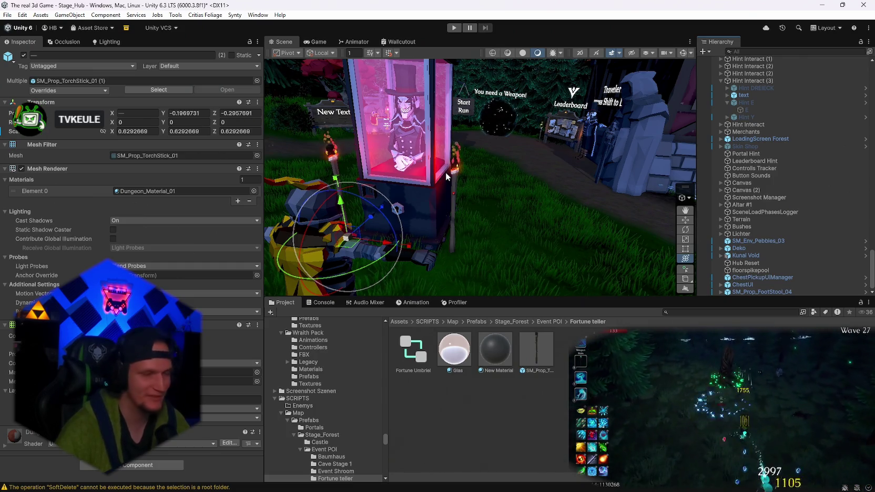
pyautogui.moveTo(446, 176)
pyautogui.mouseDown()
pyautogui.moveTo(525, 187)
pyautogui.moveTo(654, 163)
pyautogui.moveTo(558, 165)
pyautogui.mouseUp()
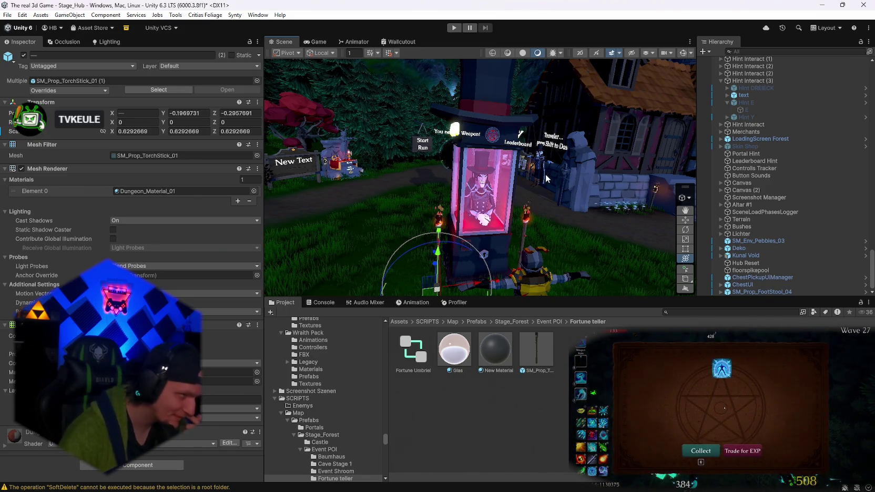
pyautogui.moveTo(556, 178); pyautogui.dragTo(520, 198)
pyautogui.scroll(5, 519, 198)
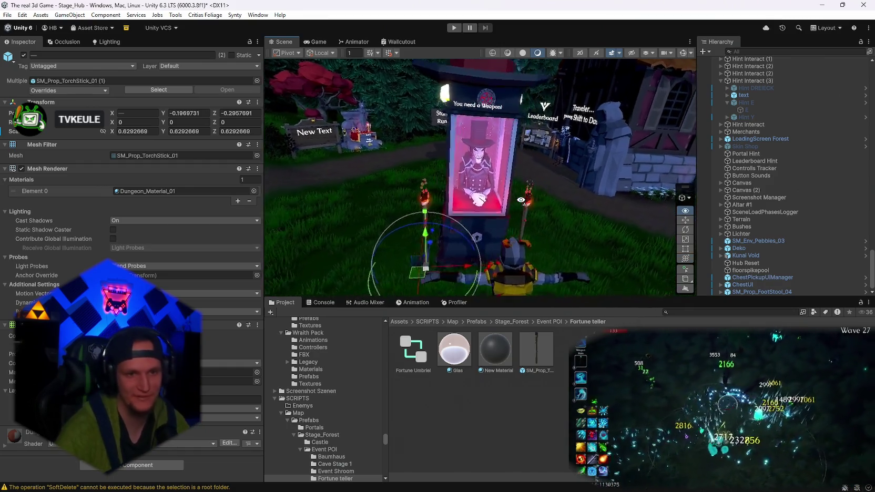
pyautogui.scroll(-5, 524, 210)
pyautogui.moveTo(524, 211)
pyautogui.mouseDown()
pyautogui.moveTo(501, 151)
pyautogui.moveTo(435, 177)
pyautogui.mouseUp()
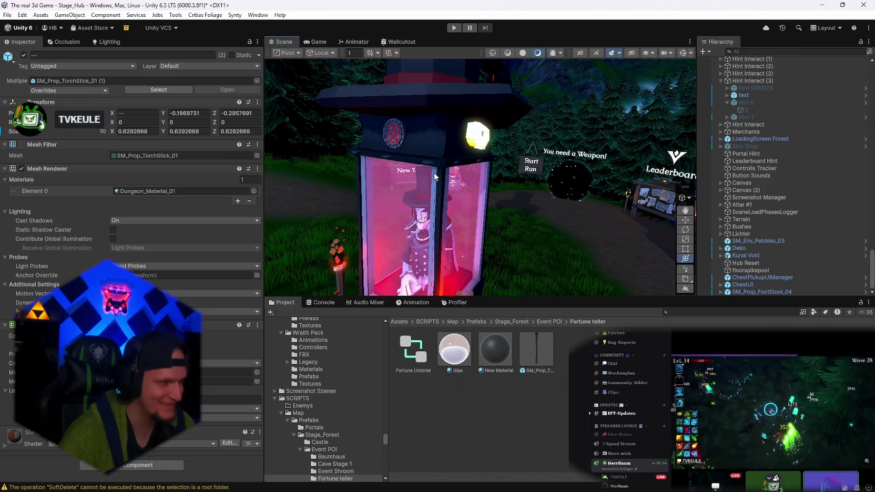
pyautogui.moveTo(435, 177)
pyautogui.mouseDown()
pyautogui.moveTo(531, 205)
pyautogui.moveTo(440, 169)
pyautogui.moveTo(483, 187)
pyautogui.mouseUp()
# Save SM_Prop_FootStool_04 as an Original Prefab in the Fortune teller folder.
pyautogui.moveTo(742, 292)
pyautogui.mouseDown()
pyautogui.moveTo(749, 293)
pyautogui.moveTo(473, 389)
pyautogui.mouseUp()
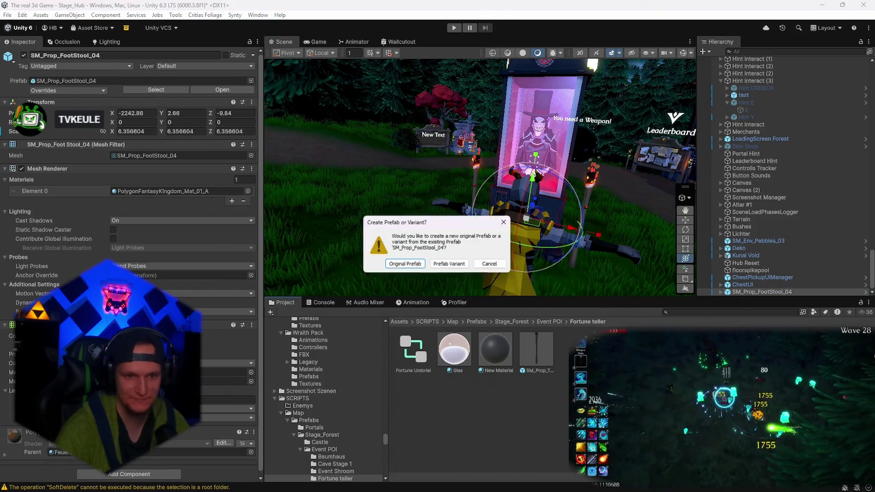
pyautogui.click(419, 265)
pyautogui.moveTo(601, 245)
pyautogui.mouseDown()
pyautogui.moveTo(591, 247)
pyautogui.moveTo(642, 153)
pyautogui.moveTo(850, 206)
pyautogui.moveTo(725, 209)
pyautogui.mouseUp()
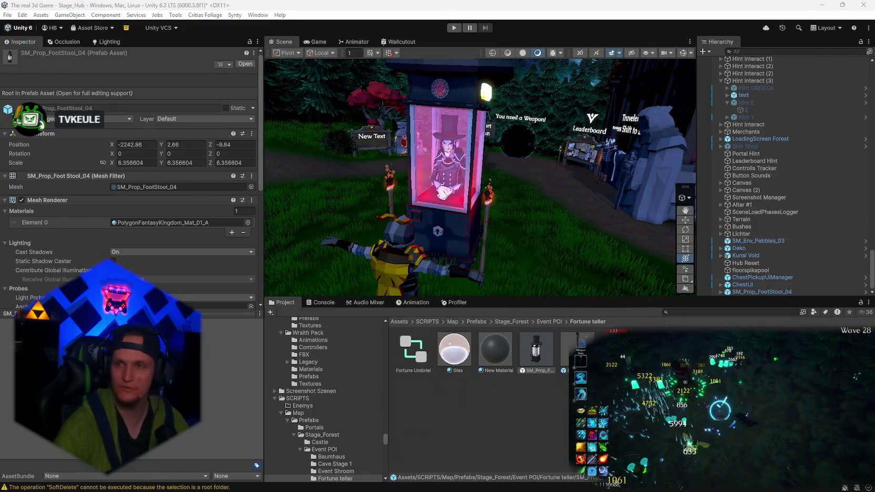
pyautogui.moveTo(509, 235)
pyautogui.mouseDown()
pyautogui.moveTo(418, 263)
pyautogui.moveTo(486, 245)
pyautogui.moveTo(489, 258)
pyautogui.mouseUp()
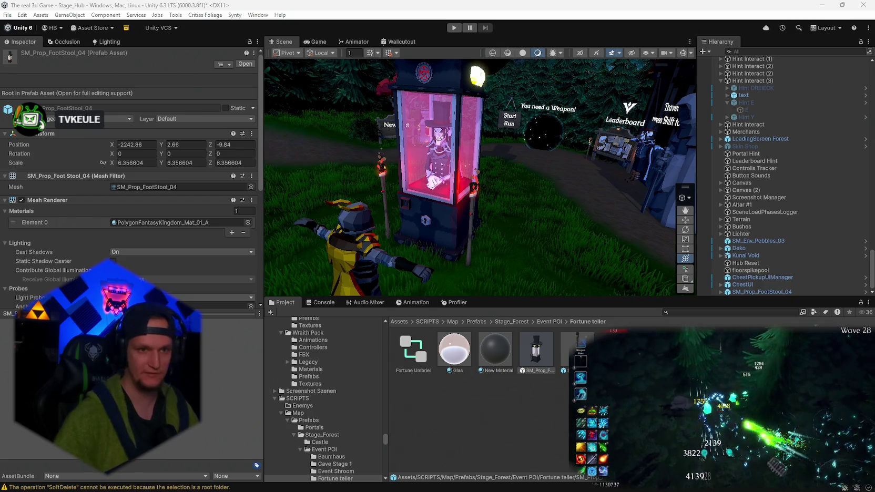
# Take a screen snip of the booth scene area.
pyautogui.scroll(5, 568, 259)
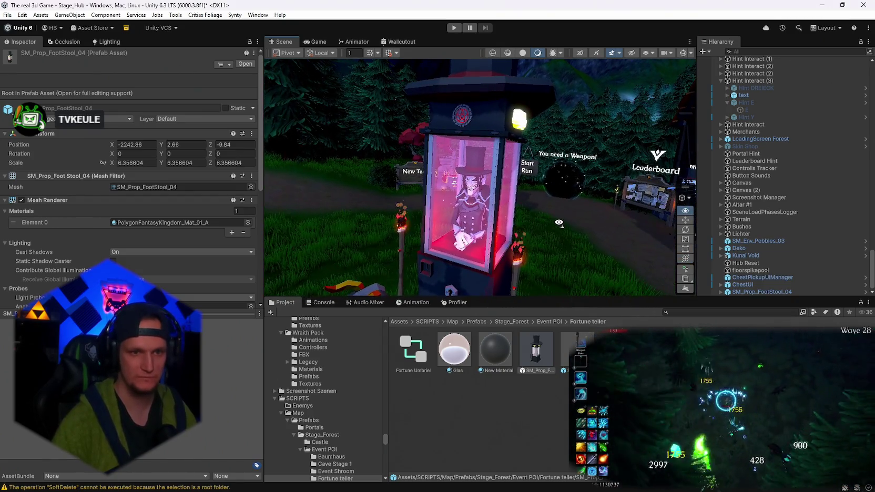
pyautogui.press('super+shift+s')
pyautogui.moveTo(581, 58); pyautogui.dragTo(285, 287)
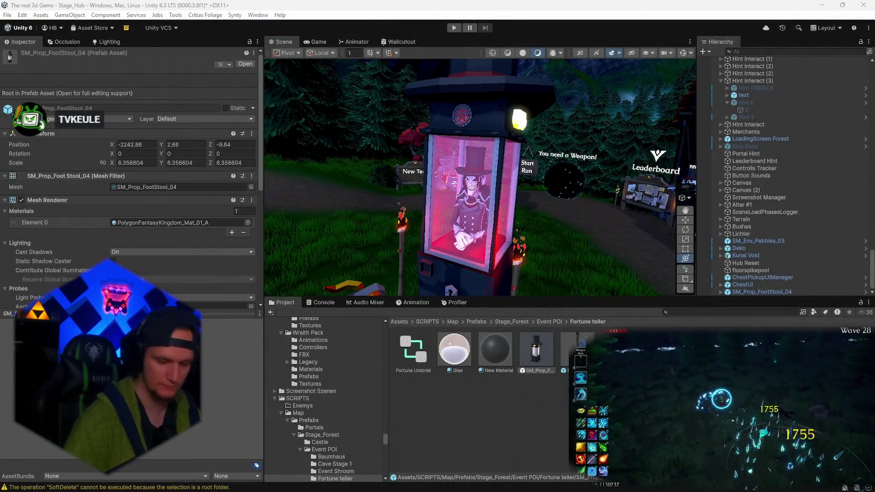
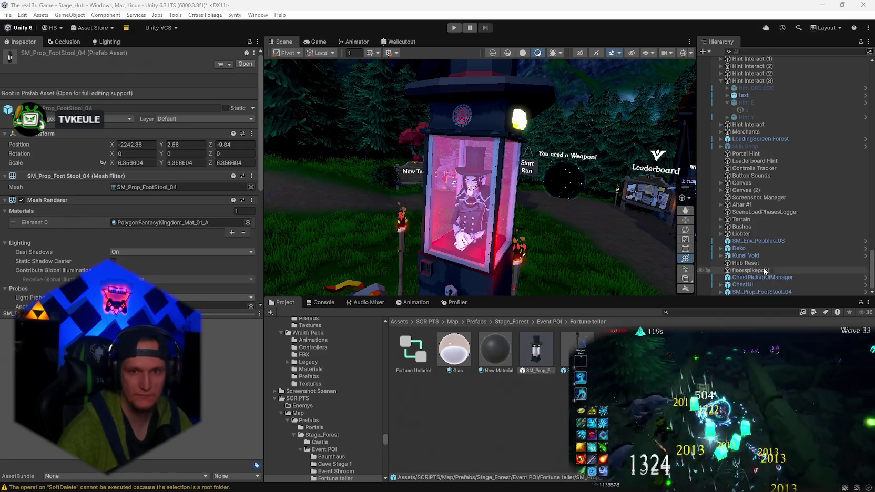
# Expand SM_Prop_FootStool_04 in the Hierarchy to reveal its child props.
pyautogui.scroll(8, 758, 189)
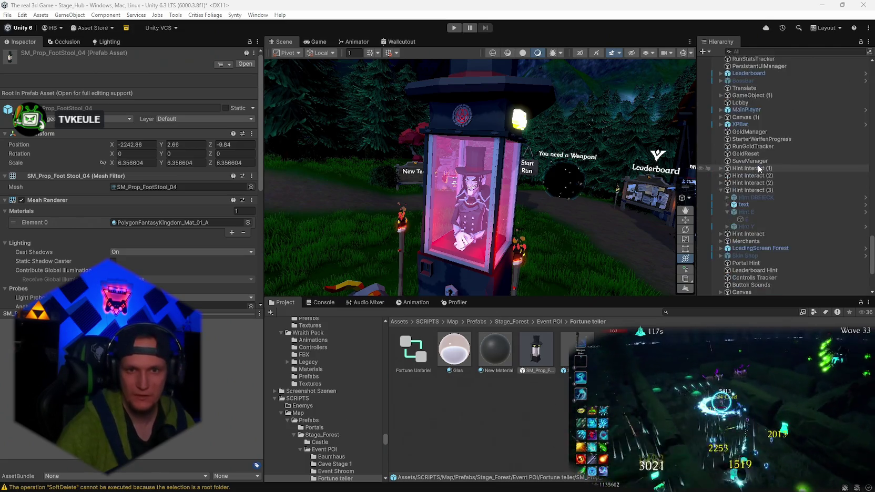
pyautogui.scroll(-8, 759, 195)
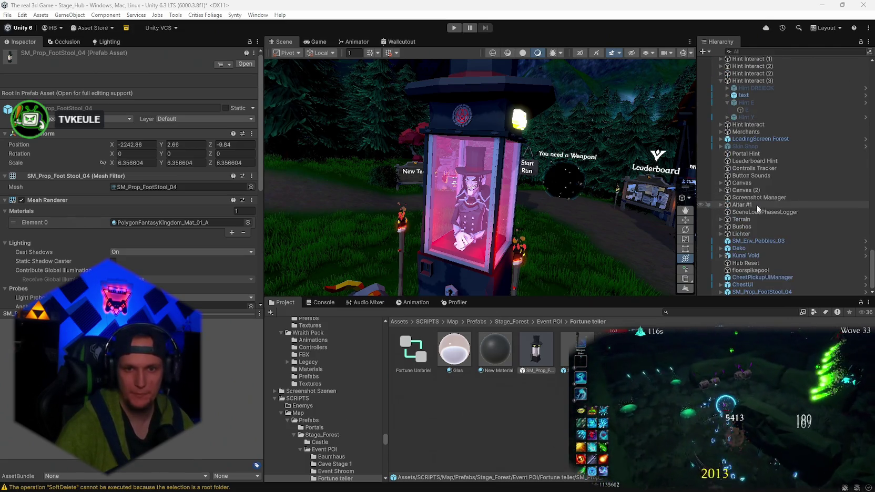
pyautogui.click(720, 292)
# Collapse the Frames, SM_Env_Tiles_Pentagram_01 and SM_Prop_Skull_01 groups.
pyautogui.scroll(-9, 768, 258)
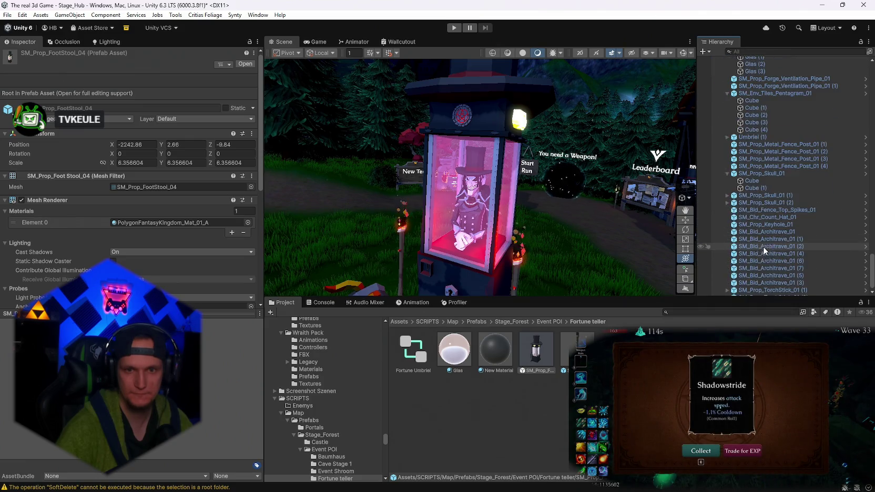
pyautogui.scroll(3, 757, 221)
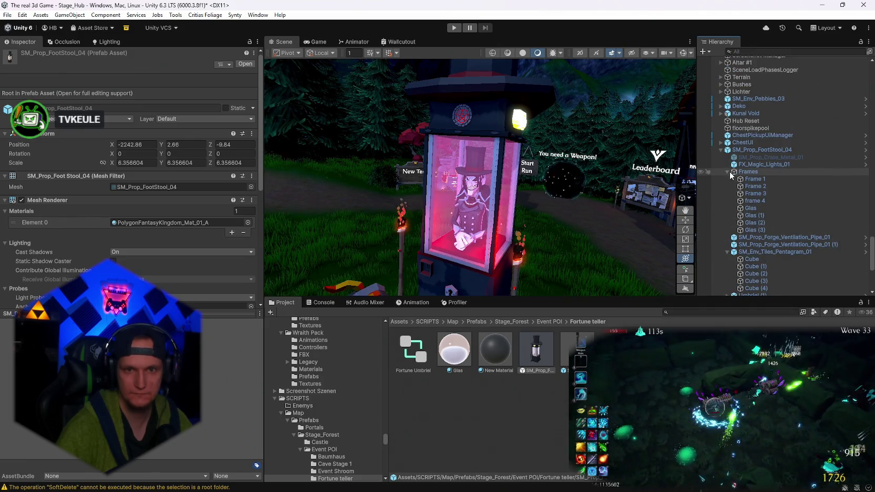
pyautogui.click(728, 172)
pyautogui.click(727, 194)
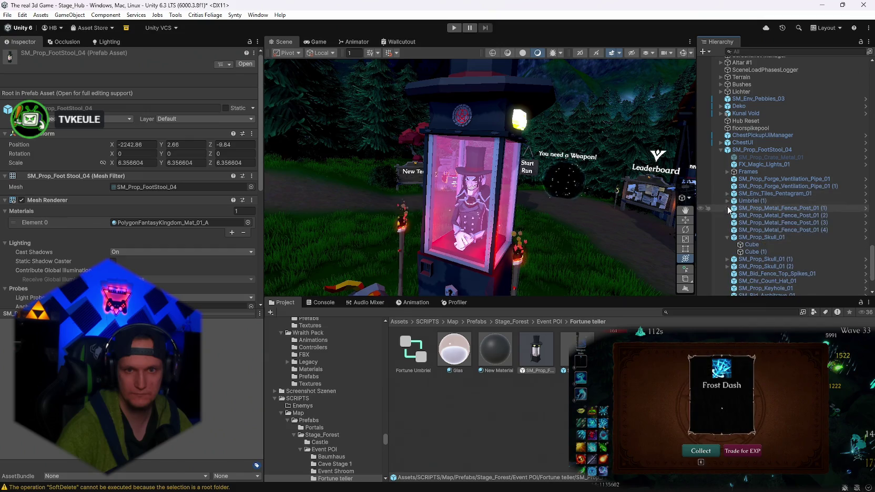
pyautogui.click(727, 237)
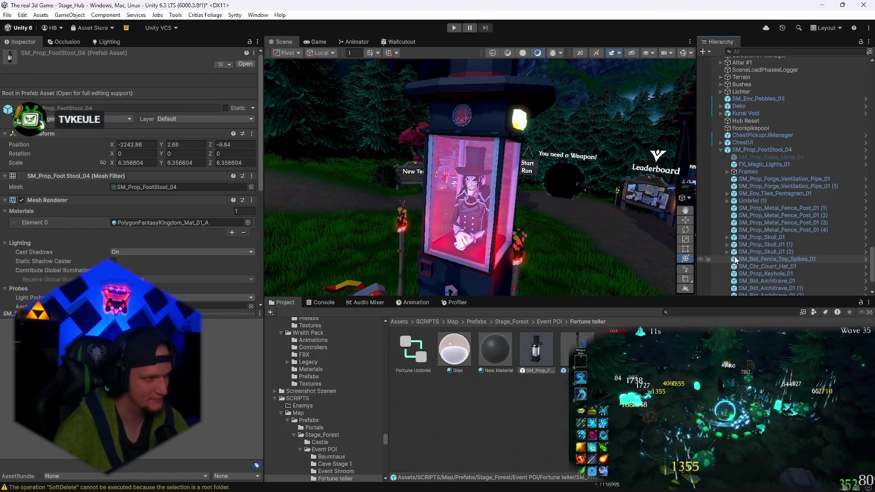
# Select the Head bone under Umbriel (1) and frame it in the Scene view.
pyautogui.click(462, 173)
pyautogui.press('f')
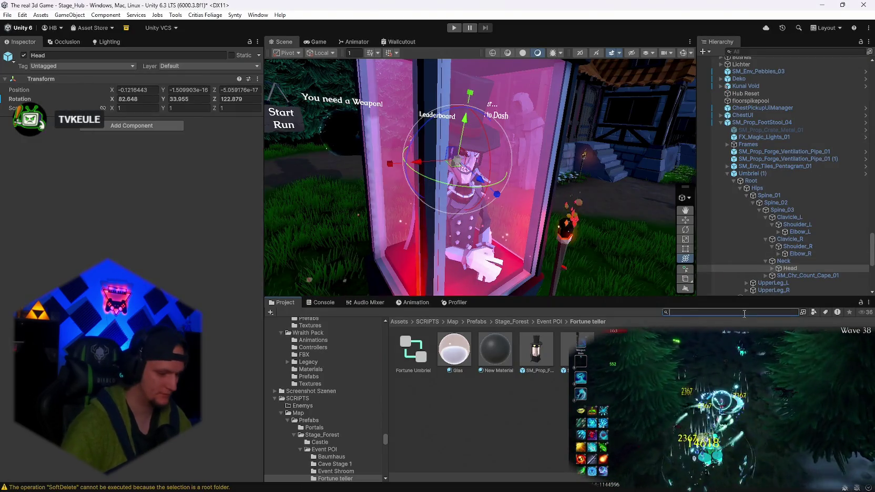
# Search the project for 'gold' and open AccountGoldManager from Gold System in Visual Studio.
pyautogui.click(744, 312)
pyautogui.write('gold')
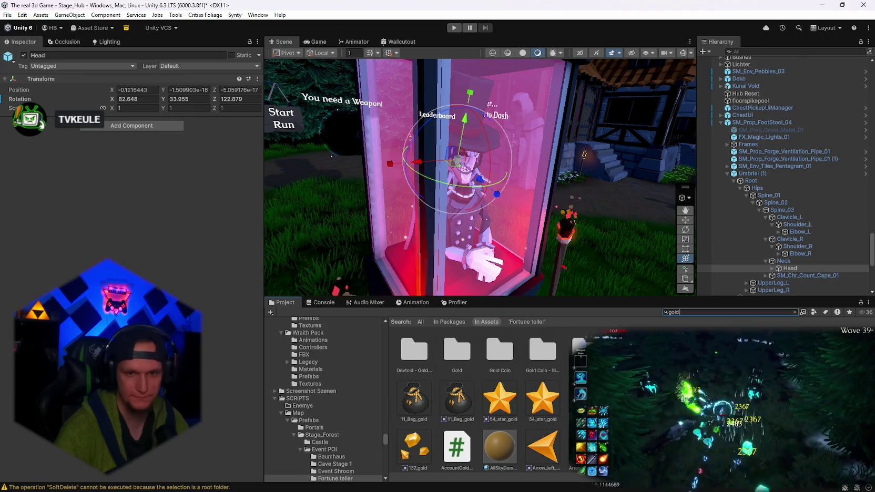
pyautogui.doubleClick(411, 351)
pyautogui.click(410, 361)
pyautogui.doubleClick(410, 361)
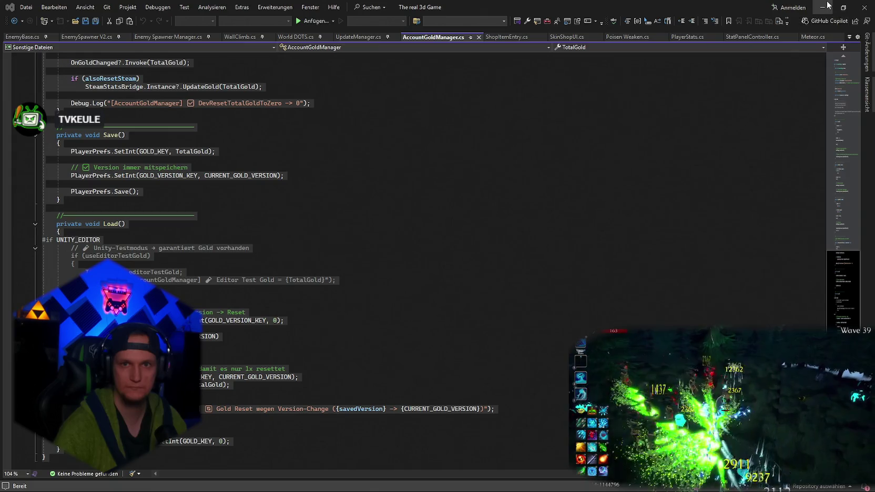
pyautogui.hotkey('alt', 'Tab')
# Open the Gold Hud and RunGoldTracker scripts in Visual Studio and review their code.
pyautogui.click(454, 349)
pyautogui.doubleClick(444, 356)
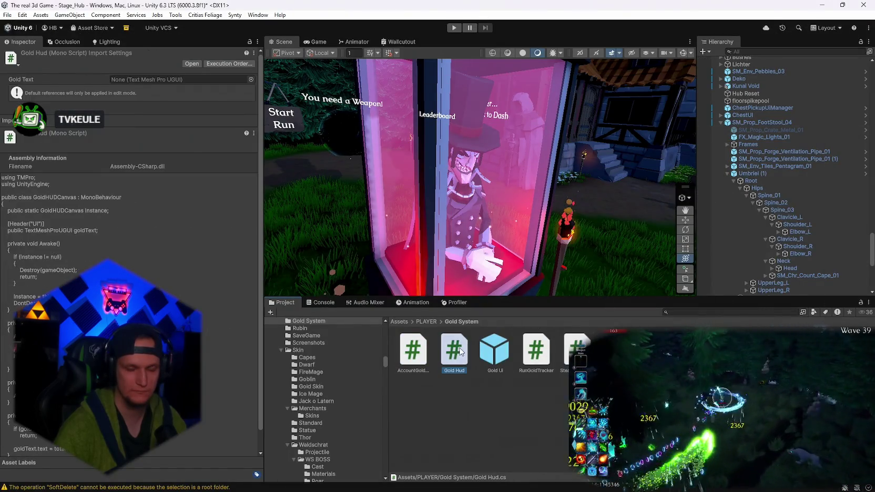
pyautogui.hotkey('ctrl', 'a')
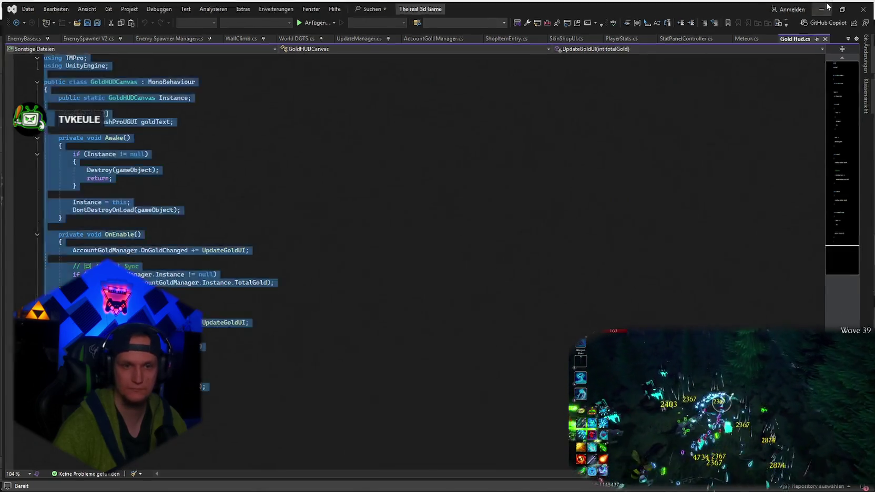
pyautogui.click(827, 6)
pyautogui.doubleClick(555, 352)
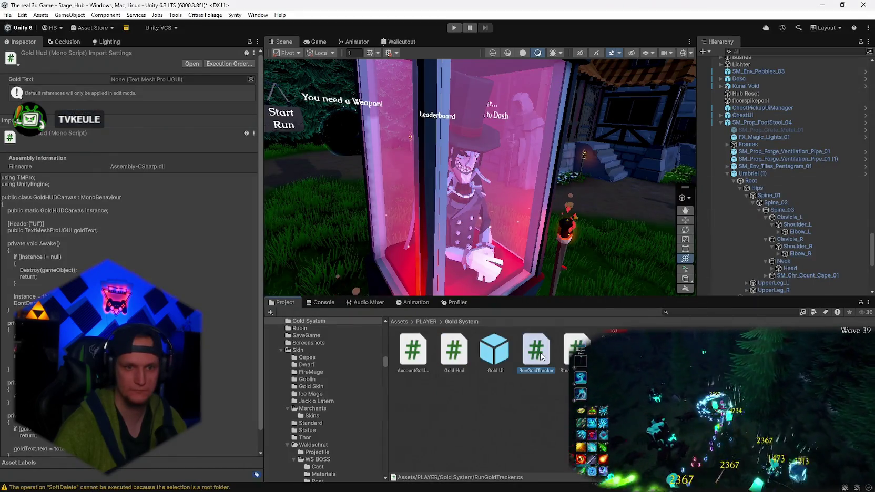
pyautogui.hotkey('ctrl', 'a')
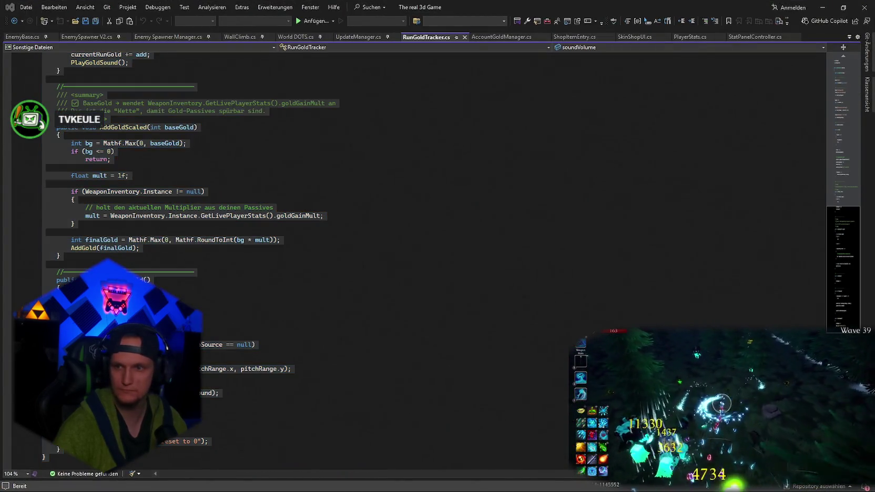
# Review SteamStatsBridge in Visual Studio, then search the project for 'stage_'.
pyautogui.click(823, 8)
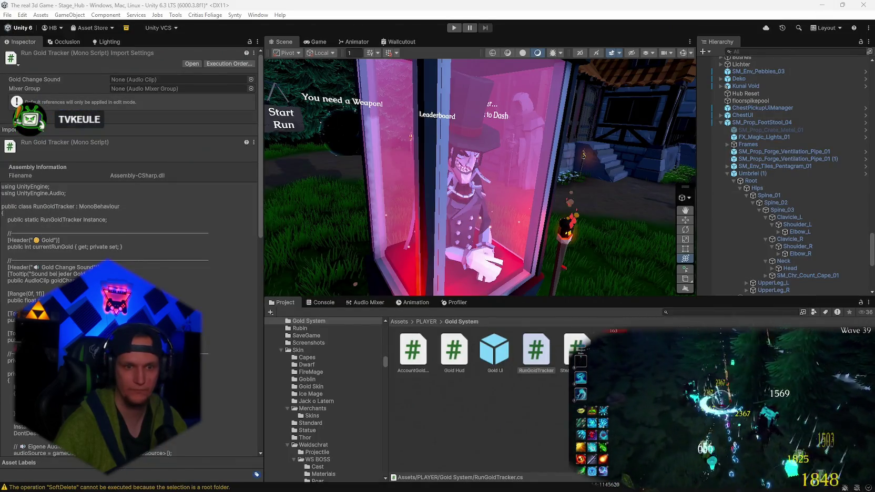
pyautogui.doubleClick(452, 353)
pyautogui.hotkey('ctrl', 'a')
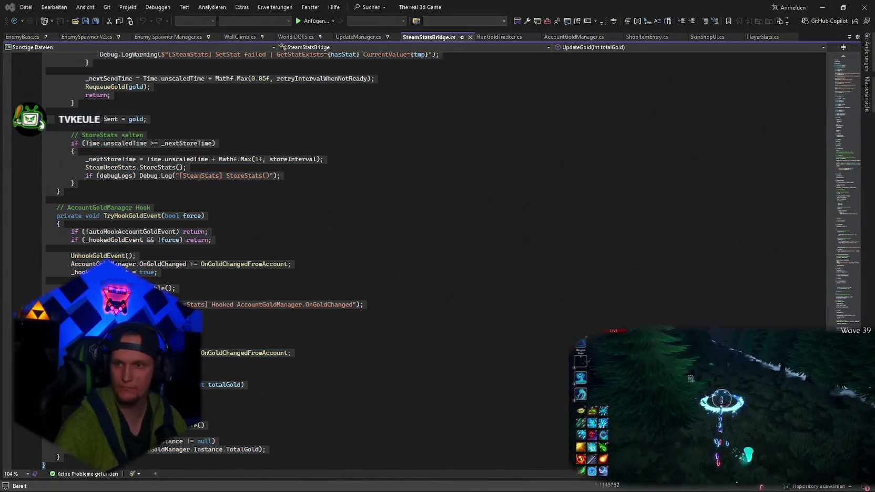
pyautogui.click(822, 8)
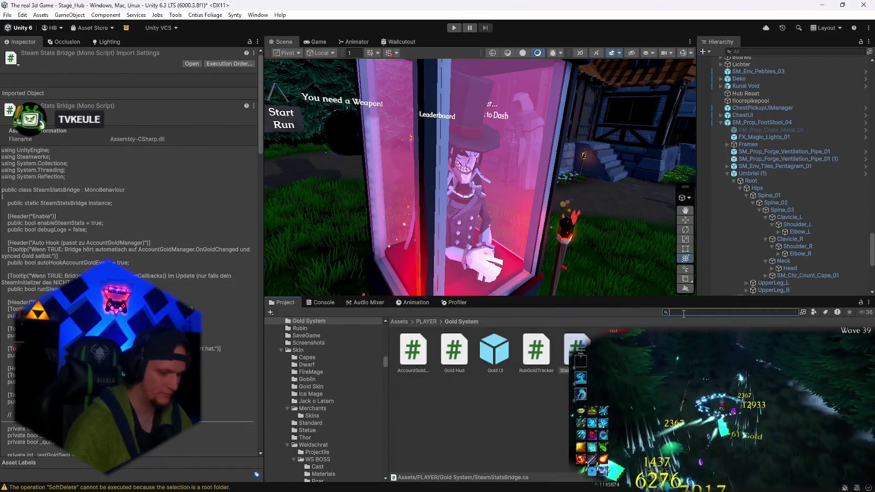
pyautogui.write('stage_')
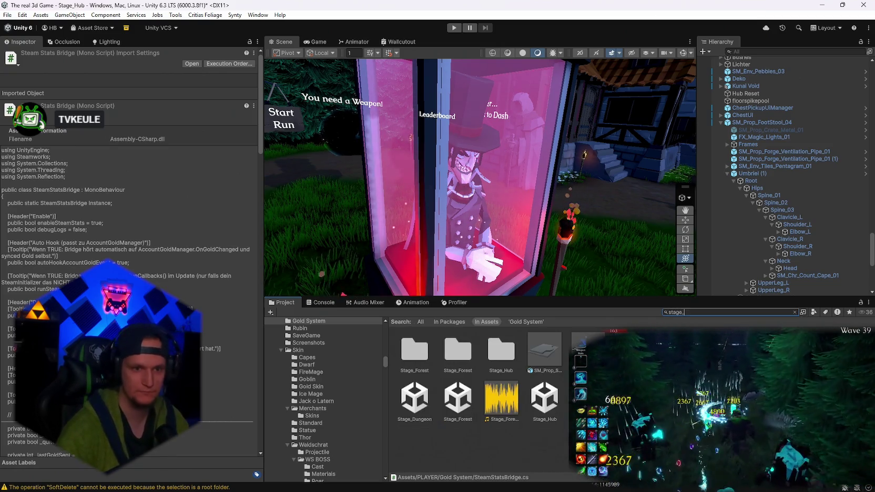
# Open Stage_Forest from the recent scenes list, saving the Stage_Hub changes.
pyautogui.click(7, 15)
pyautogui.moveTo(63, 45)
pyautogui.click(178, 56)
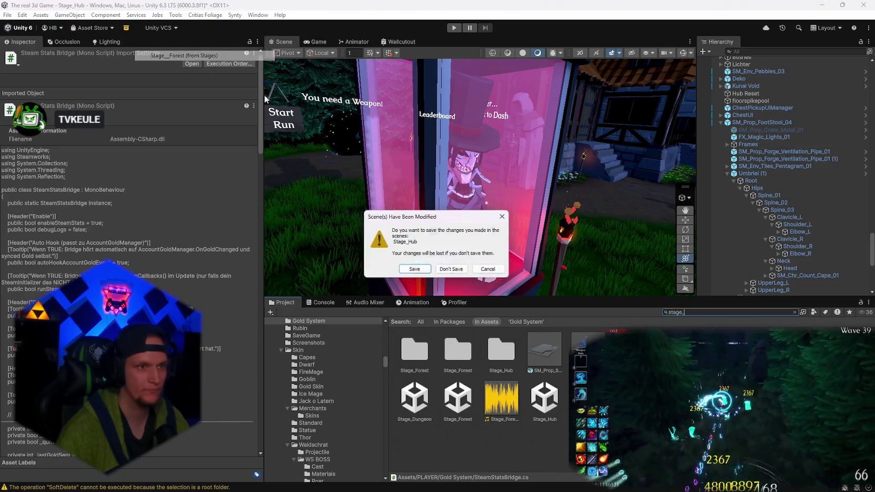
pyautogui.click(411, 279)
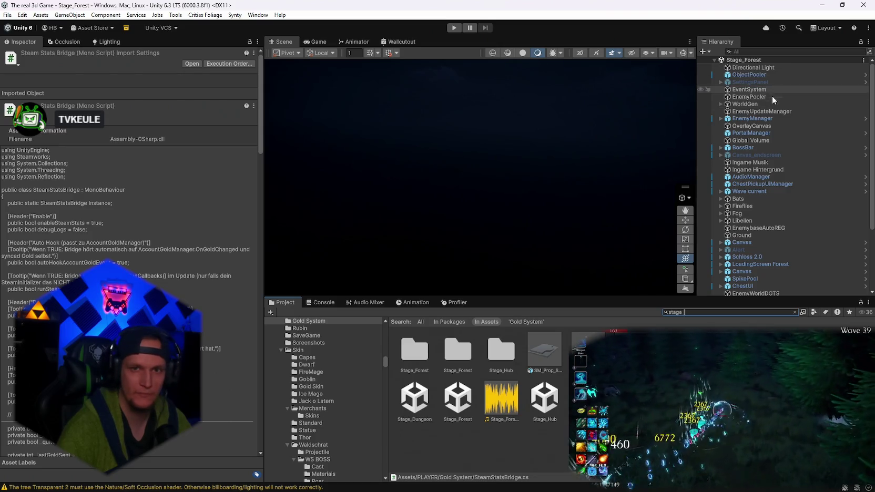
# Inspect the Wave current and Canvas_endscreen canvases in the Hierarchy.
pyautogui.scroll(-1, 762, 161)
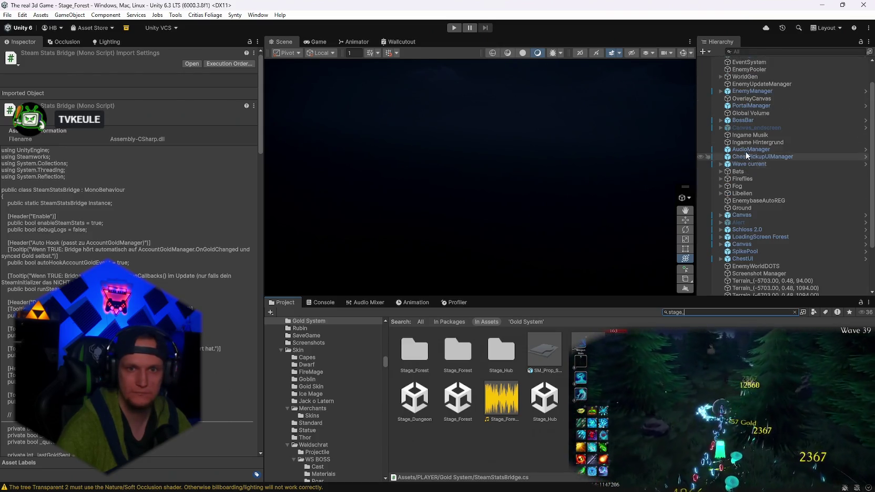
pyautogui.click(745, 164)
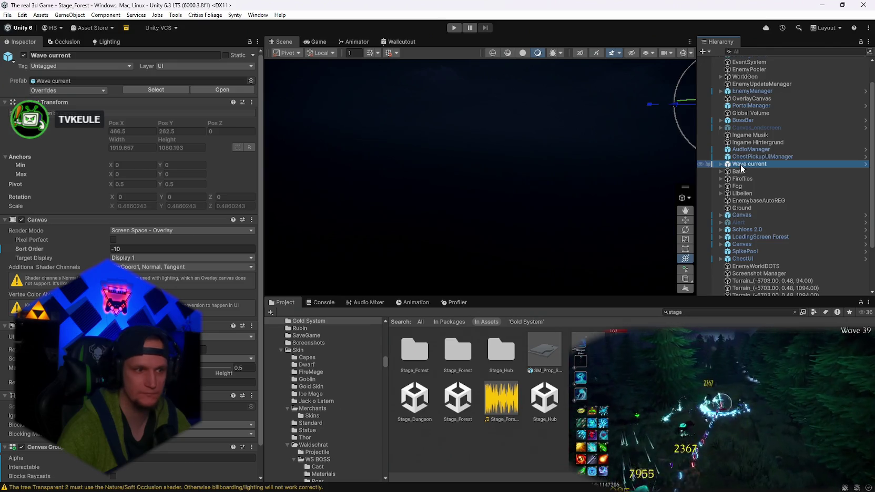
pyautogui.click(742, 128)
pyautogui.scroll(1, 753, 137)
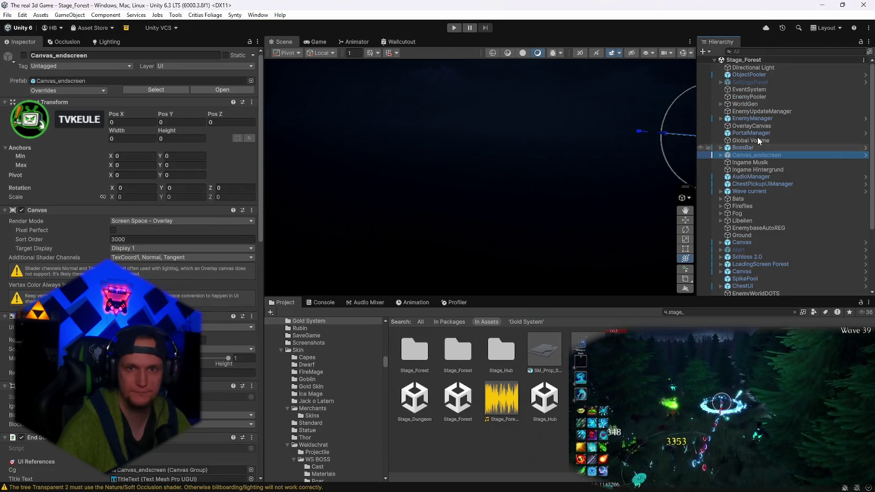
# Select EnemyManager and open its Enemy Spawner Manager script in Visual Studio.
pyautogui.click(752, 118)
pyautogui.click(721, 118)
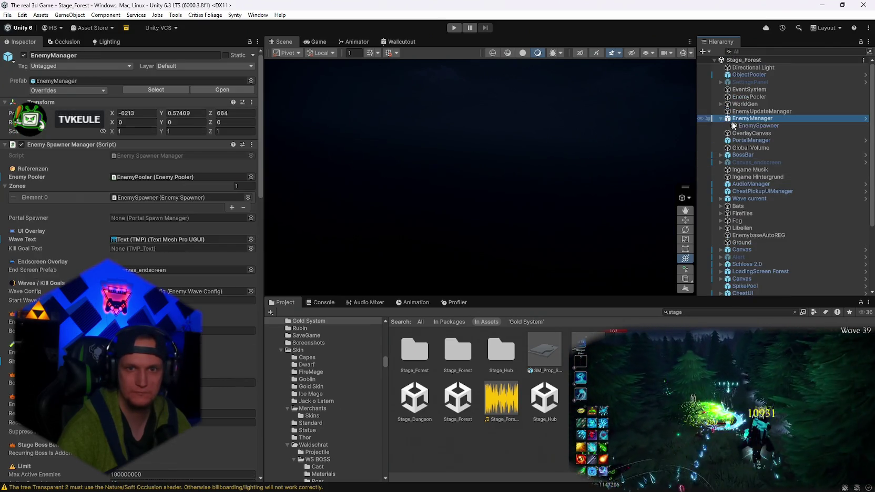
pyautogui.click(252, 144)
pyautogui.click(295, 266)
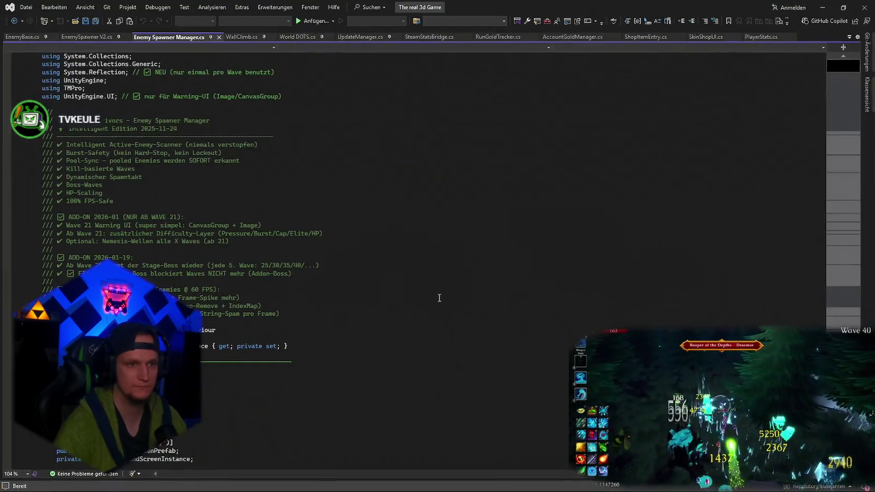
# Open the EnemySpawner object's EnemySpawner V2 script in Visual Studio.
pyautogui.hotkey('ctrl', 'a')
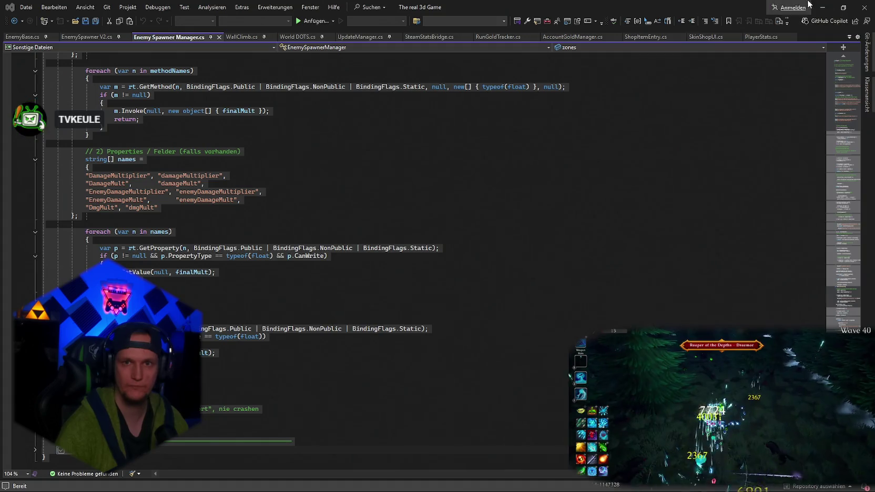
pyautogui.click(822, 6)
pyautogui.click(758, 124)
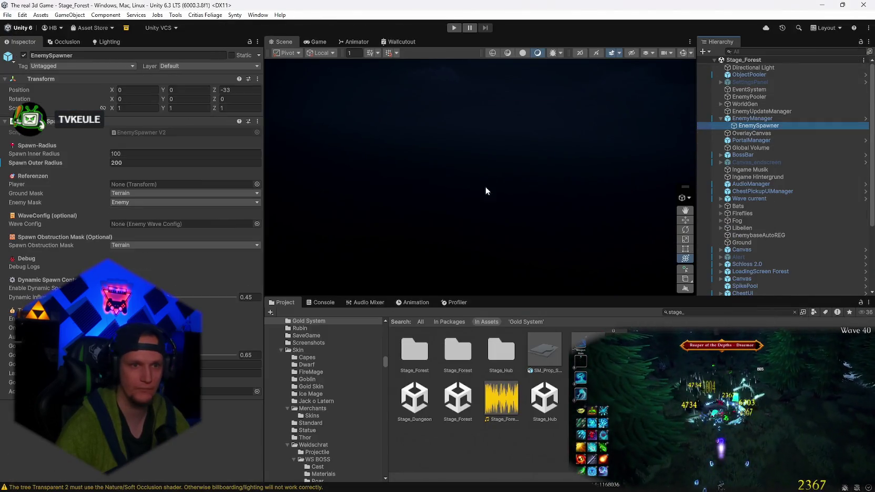
pyautogui.click(257, 122)
pyautogui.click(308, 244)
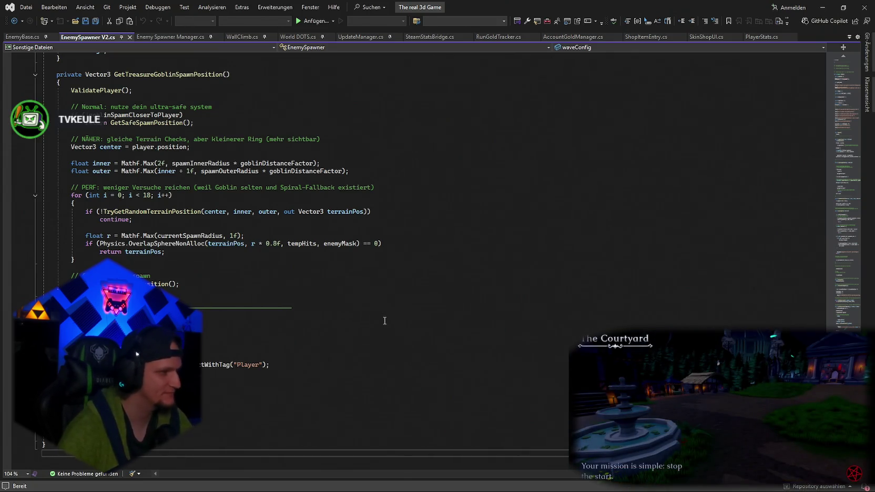
pyautogui.hotkey('ctrl', 'a')
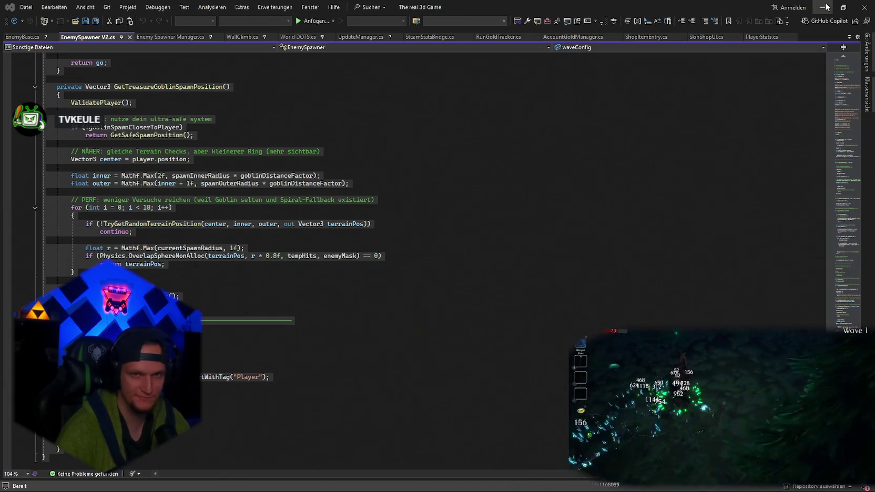
# Open UpdateManager.cs from the EnemyUpdateManager object in Visual Studio, then return to Unity.
pyautogui.click(824, 8)
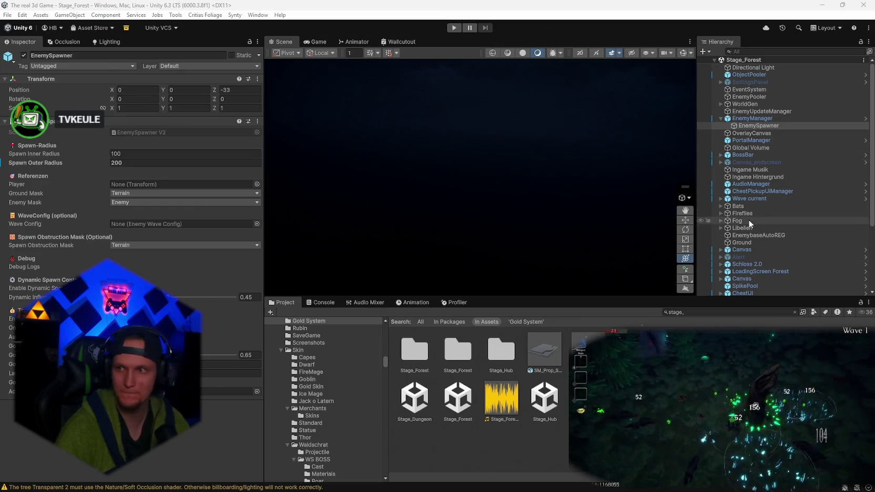
pyautogui.click(752, 111)
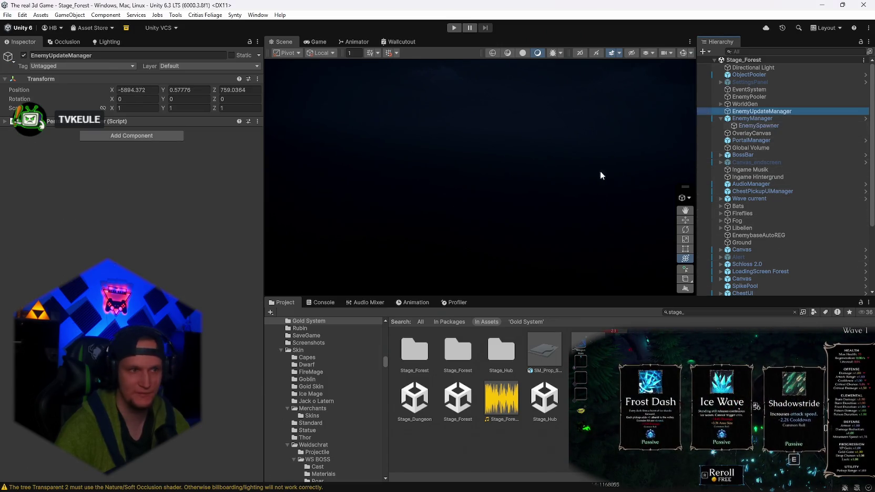
pyautogui.click(257, 121)
pyautogui.click(284, 234)
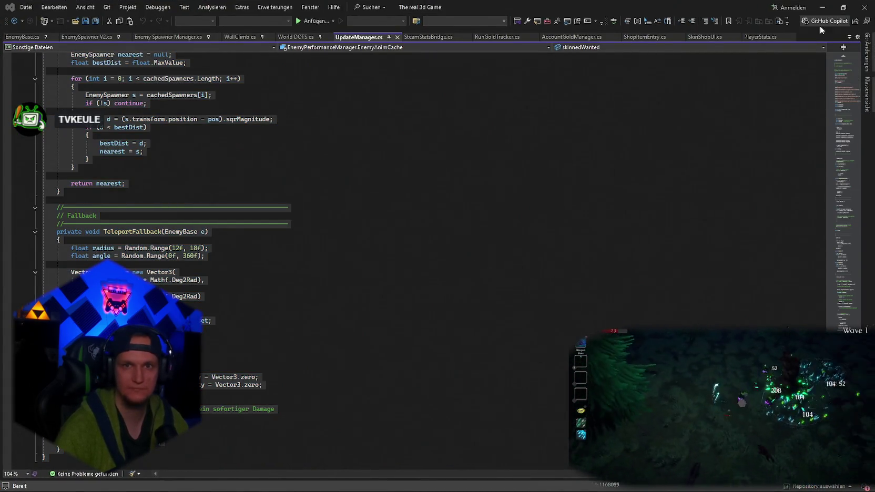
pyautogui.click(822, 8)
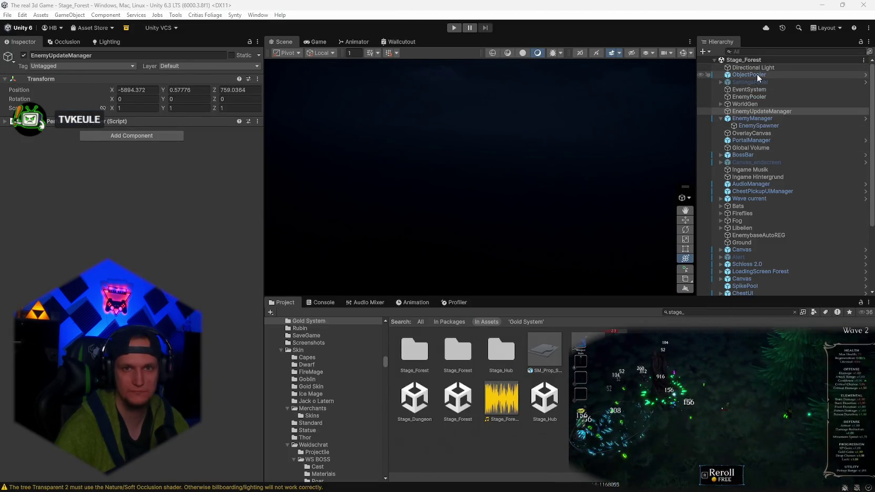
# Open the EnemyPooler object's script in Visual Studio, then return to Unity.
pyautogui.click(744, 96)
pyautogui.click(252, 121)
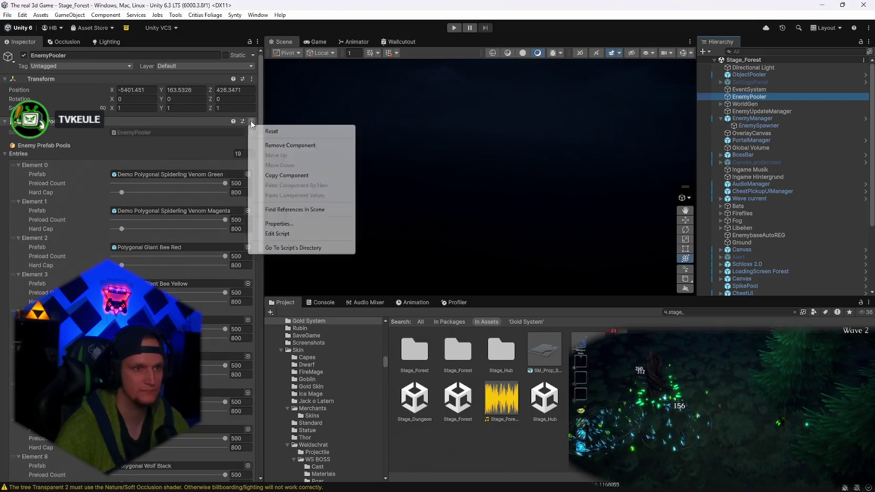
pyautogui.click(279, 233)
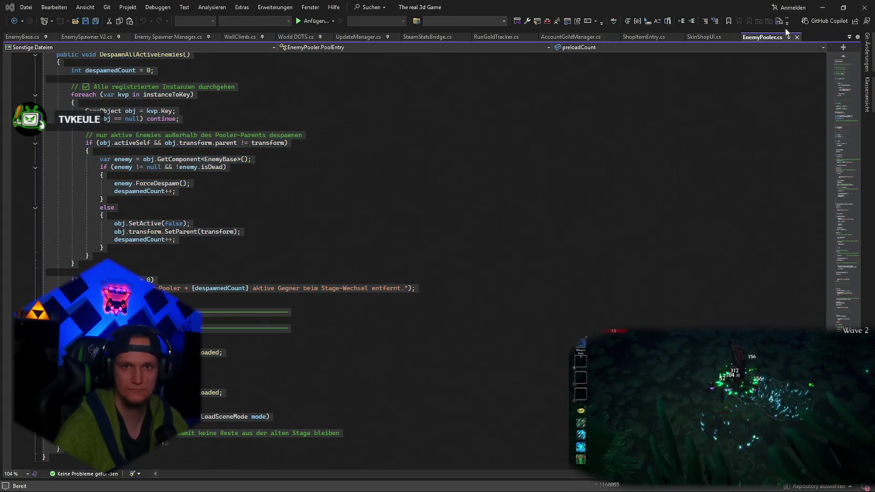
pyautogui.click(823, 7)
# Search 'wavec', locate EnemyManager's EnemyWaveConfig asset and open its script.
pyautogui.click(693, 312)
pyautogui.write('wavec')
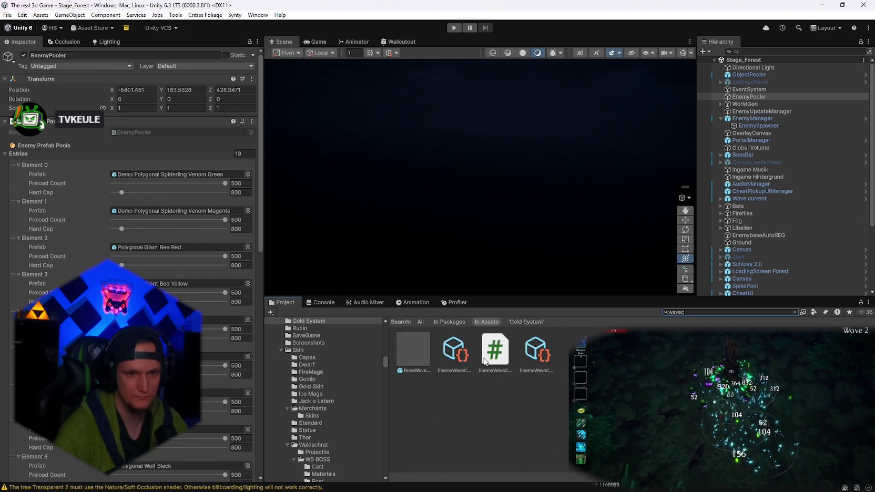
pyautogui.click(757, 126)
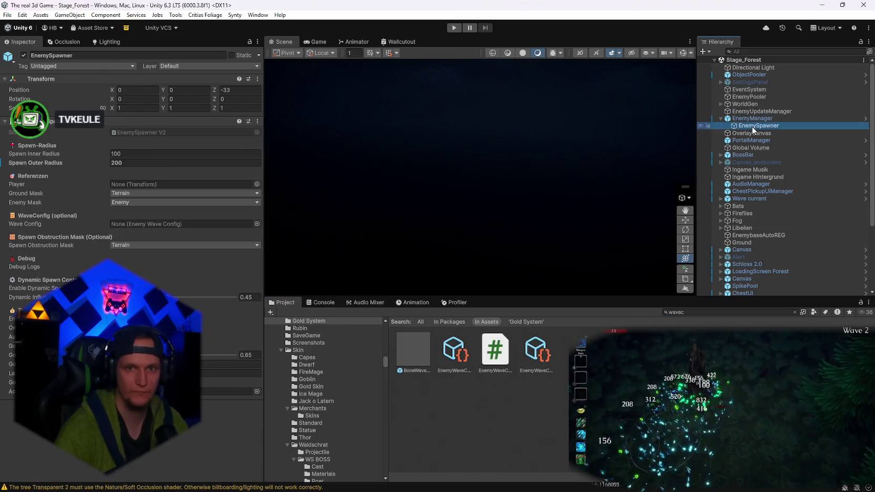
pyautogui.click(752, 119)
pyautogui.click(182, 289)
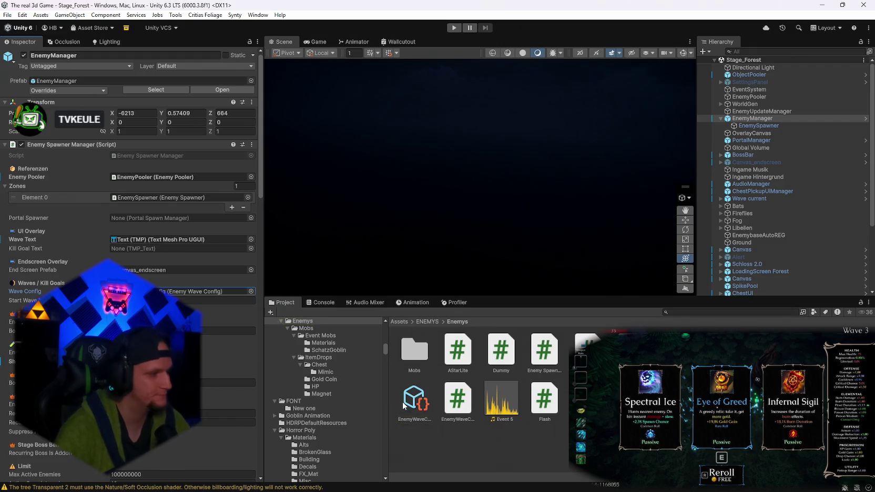
pyautogui.click(404, 404)
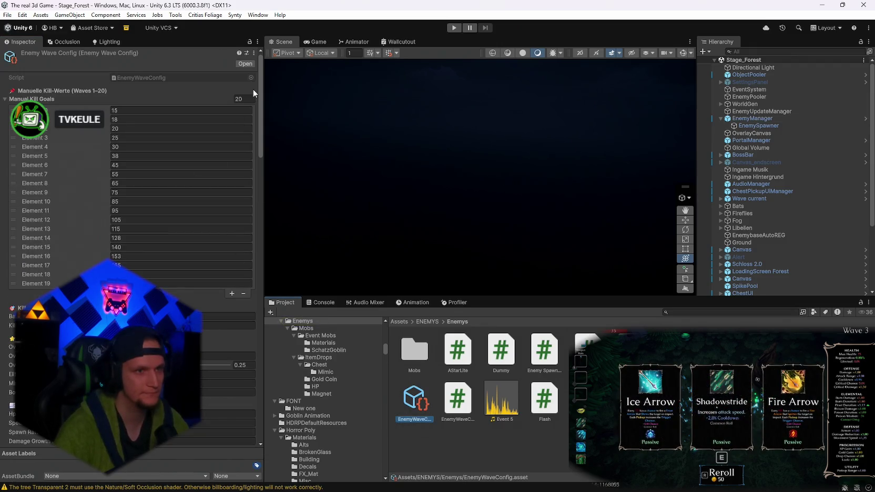
pyautogui.click(255, 53)
pyautogui.click(271, 62)
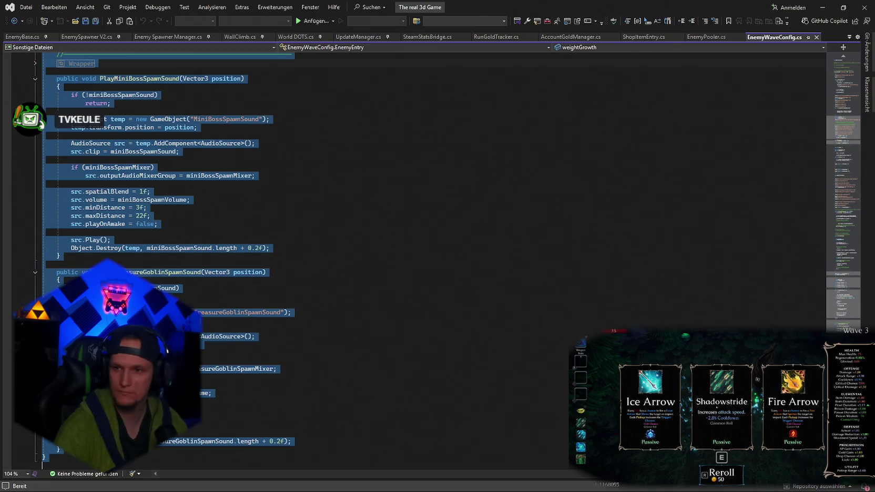
pyautogui.hotkey('alt', 'Tab')
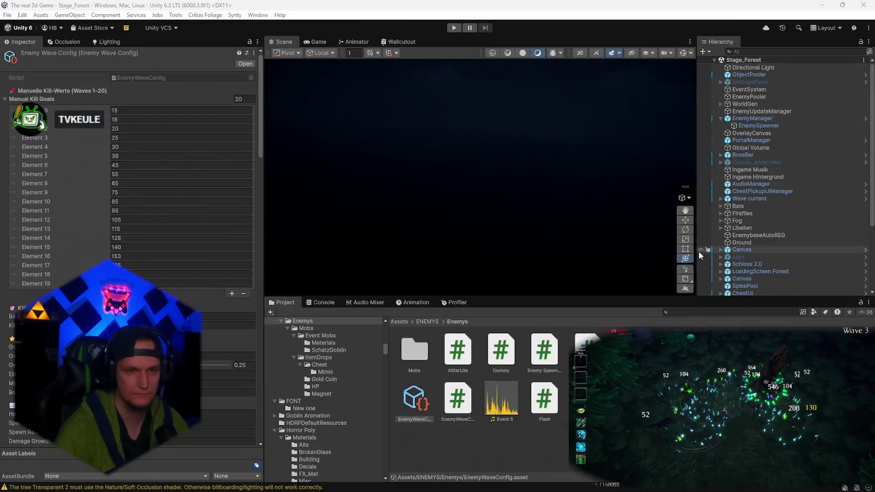
# Browse the Project folder tree and collapse the AUDIO and BossPOLY folders.
pyautogui.scroll(2, 339, 395)
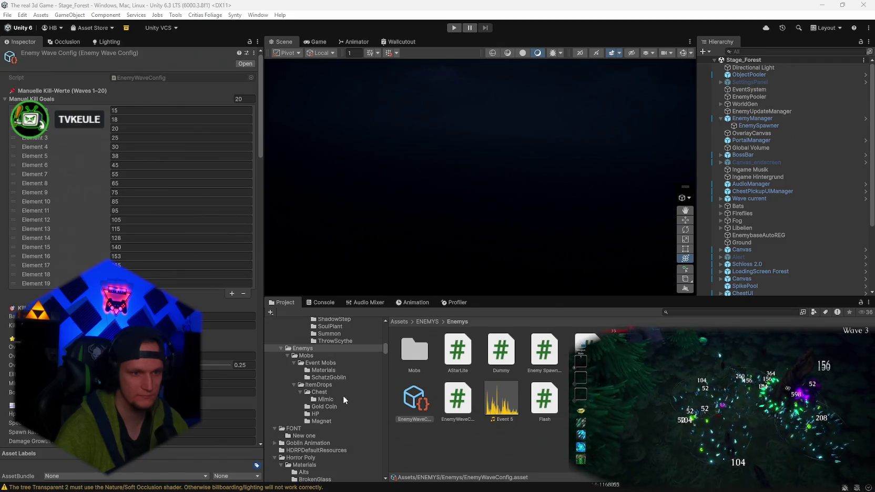
pyautogui.scroll(-4, 337, 391)
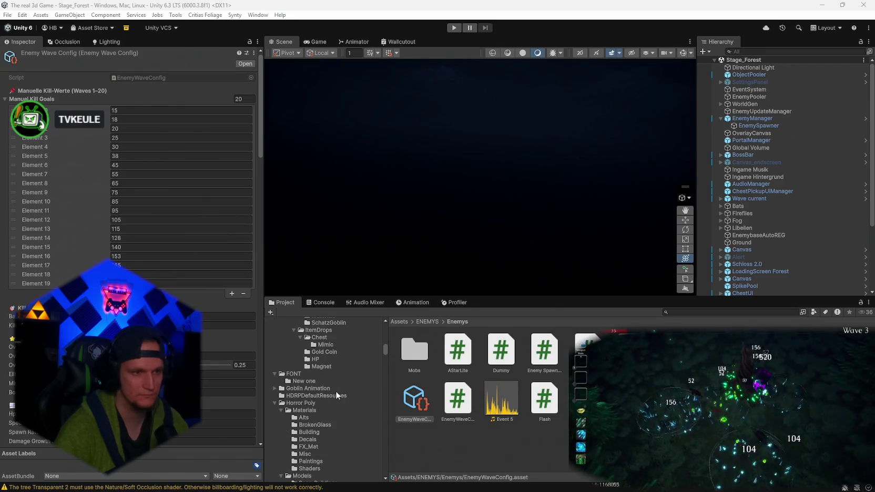
pyautogui.scroll(2, 336, 391)
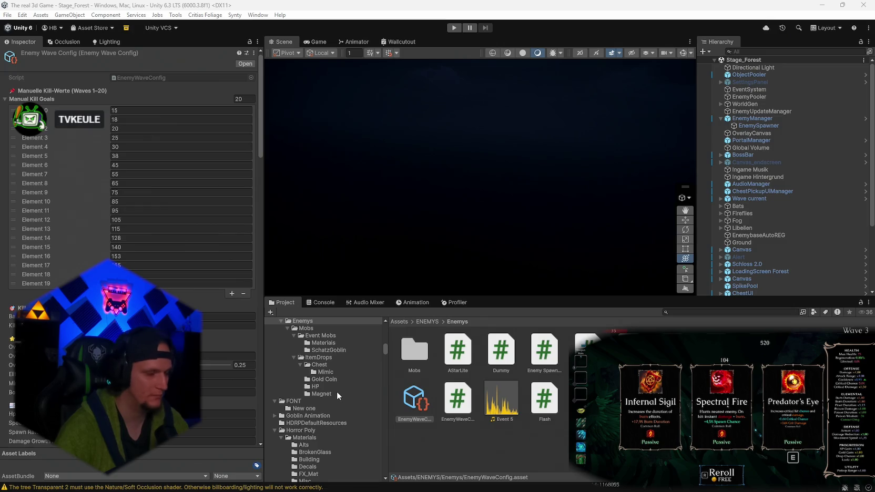
pyautogui.scroll(-5, 336, 391)
pyautogui.scroll(-5, 336, 391)
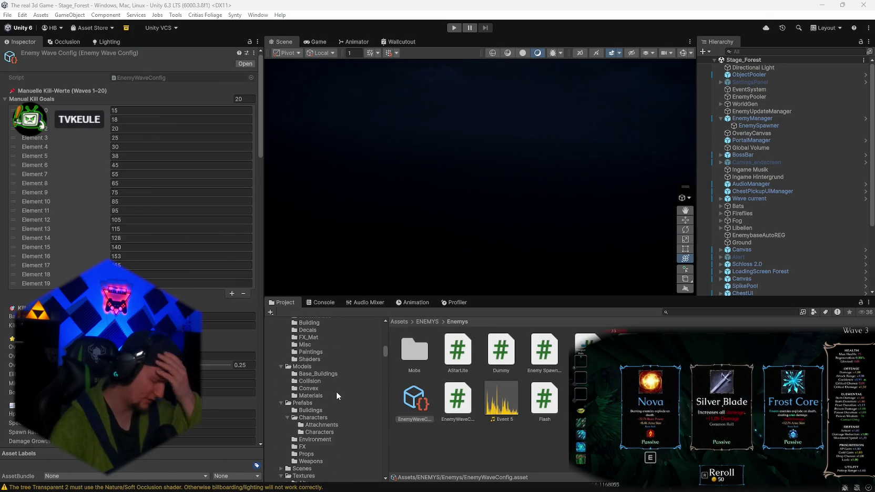
pyautogui.scroll(-5, 326, 384)
pyautogui.scroll(-5, 329, 378)
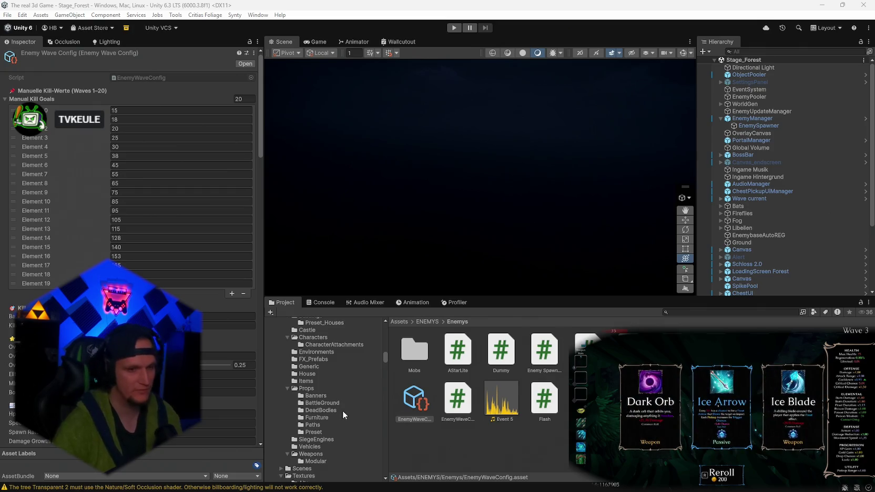
pyautogui.scroll(-3, 343, 411)
pyautogui.scroll(-2, 339, 390)
pyautogui.scroll(-3, 340, 391)
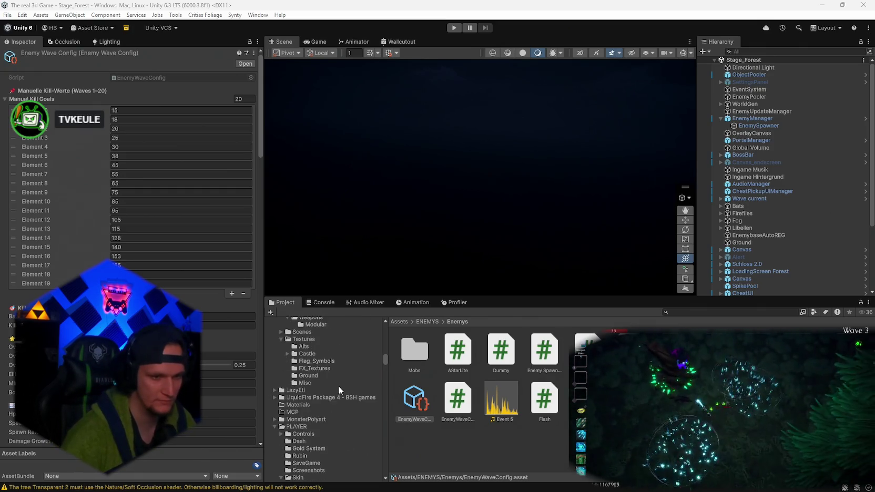
pyautogui.scroll(-4, 315, 396)
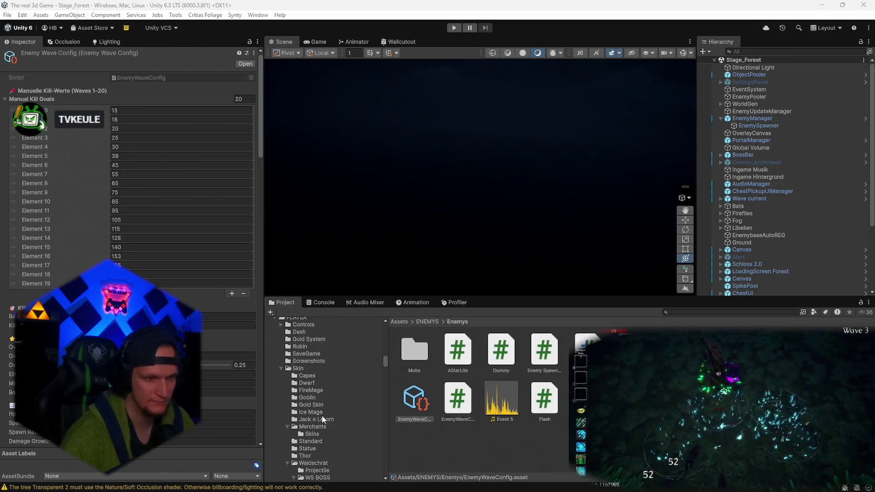
pyautogui.scroll(4, 329, 431)
pyautogui.scroll(-6, 333, 433)
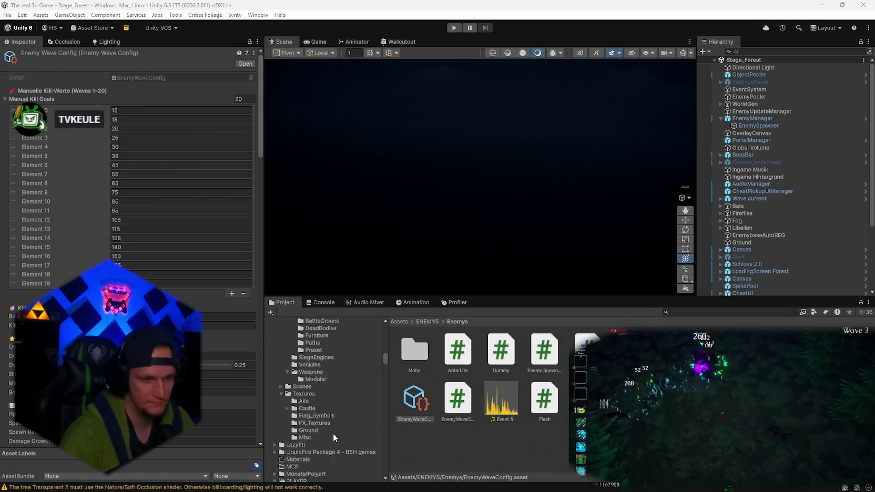
pyautogui.scroll(-4, 314, 431)
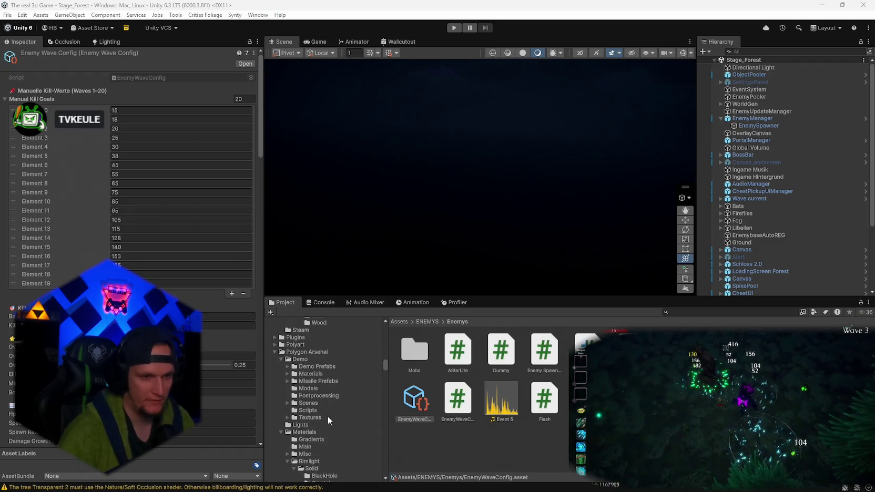
pyautogui.scroll(-5, 325, 418)
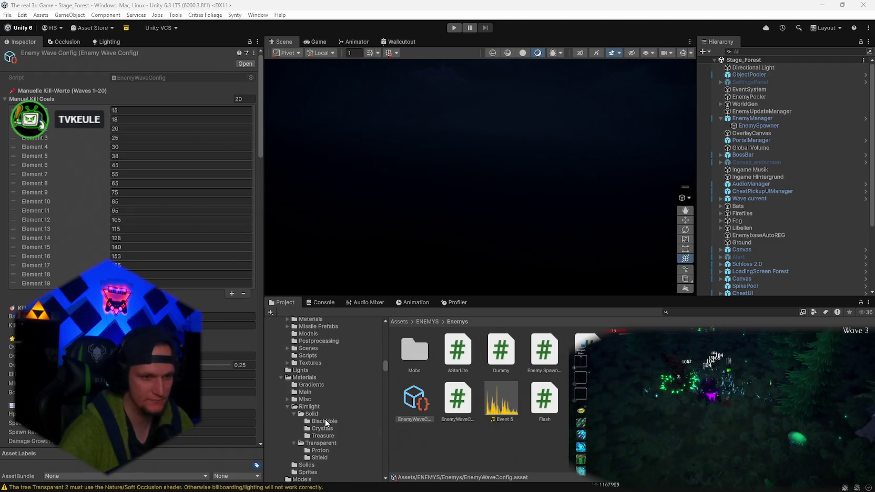
pyautogui.scroll(2, 326, 419)
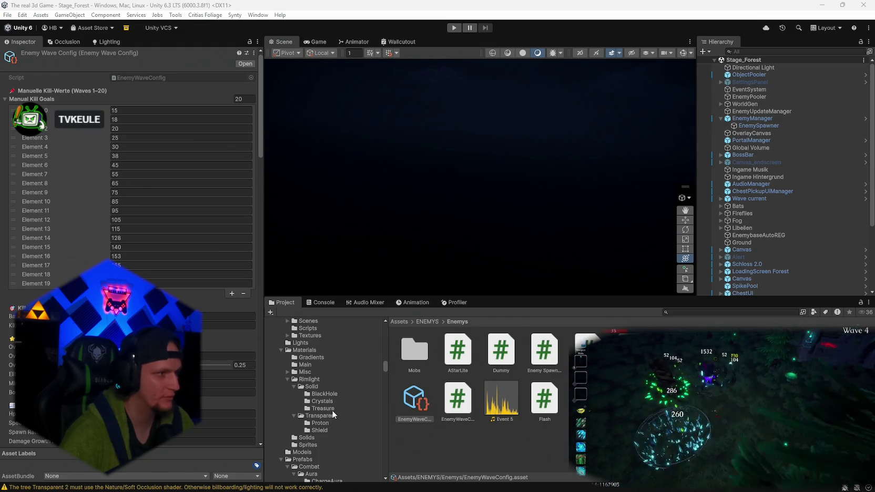
pyautogui.scroll(-10, 333, 415)
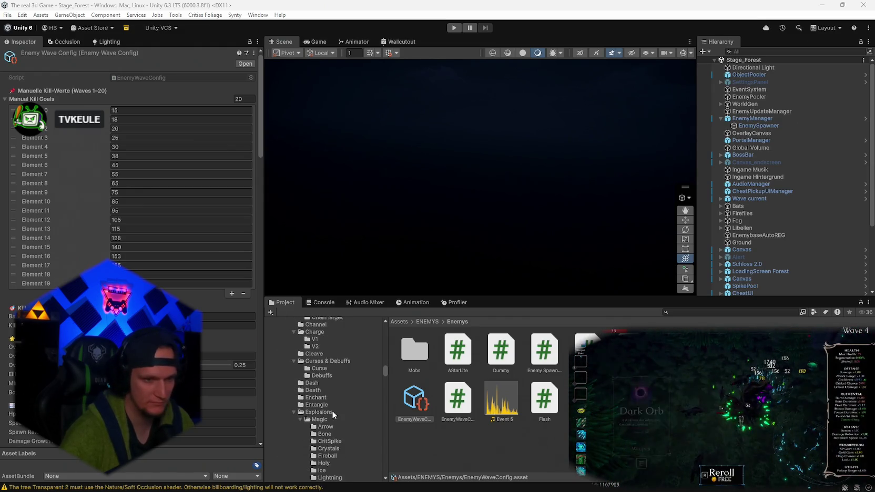
pyautogui.scroll(-3, 332, 410)
pyautogui.scroll(-3, 352, 420)
pyautogui.scroll(-3, 385, 374)
pyautogui.scroll(-10, 356, 446)
pyautogui.scroll(10, 357, 445)
pyautogui.scroll(-15, 357, 445)
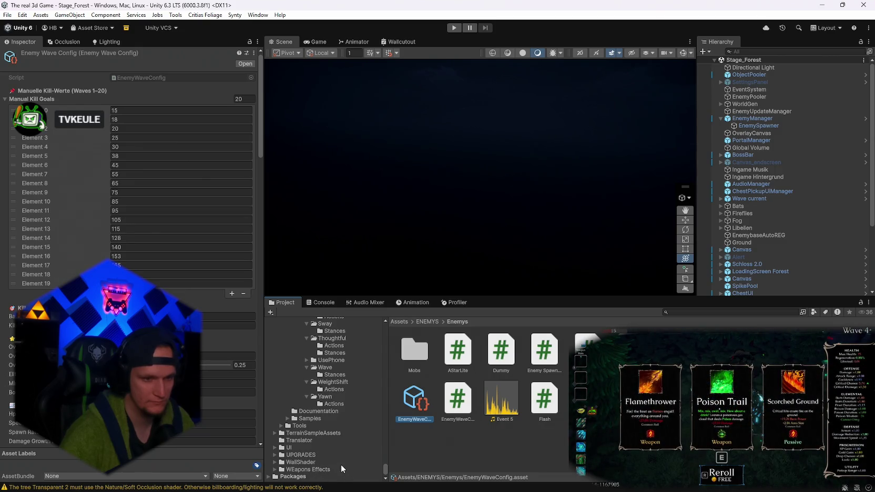
pyautogui.scroll(3, 340, 462)
pyautogui.moveTo(385, 468); pyautogui.dragTo(387, 326)
pyautogui.scroll(1, 351, 363)
pyautogui.click(275, 422)
pyautogui.scroll(-2, 275, 421)
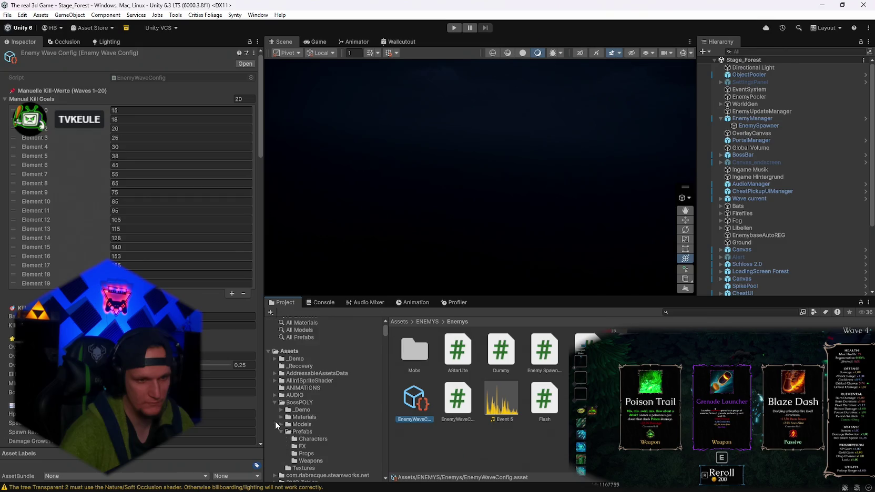
pyautogui.click(275, 403)
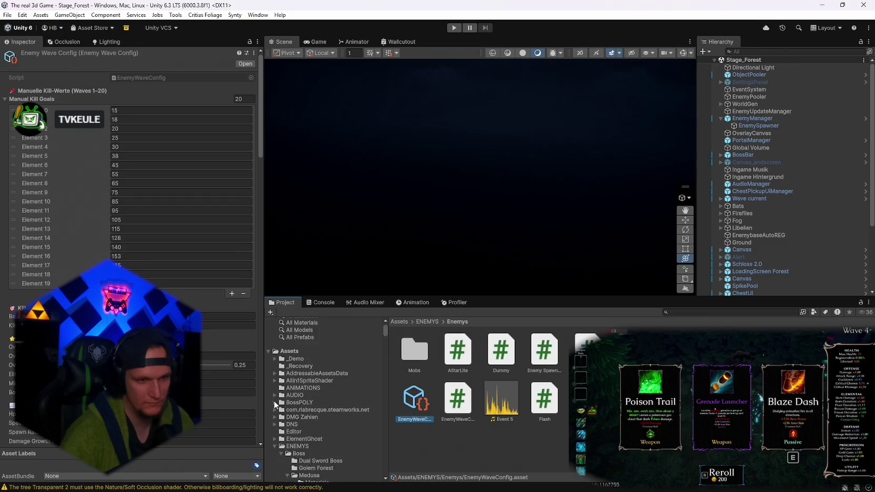
# Collapse the ENEMYS, Horror Poly and Kings folders, then filter the Hierarchy by 'mo'.
pyautogui.click(272, 446)
pyautogui.scroll(-3, 276, 439)
pyautogui.click(275, 429)
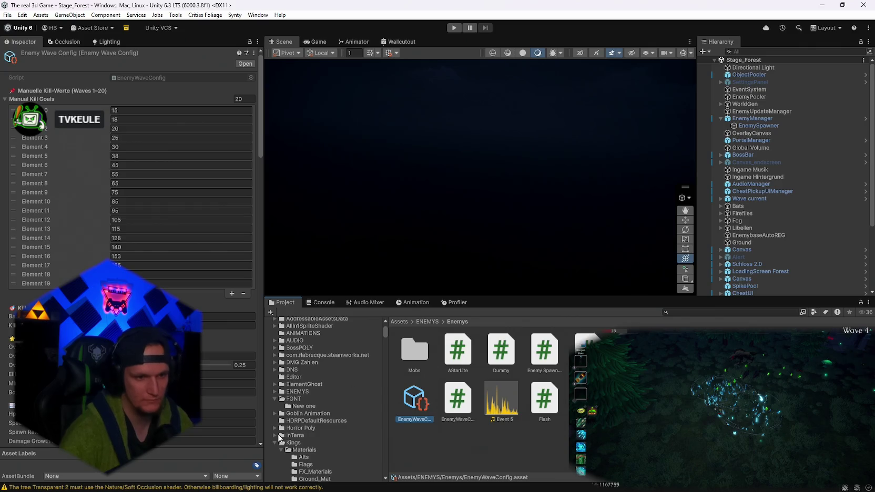
pyautogui.click(273, 443)
pyautogui.click(751, 52)
pyautogui.write('move')
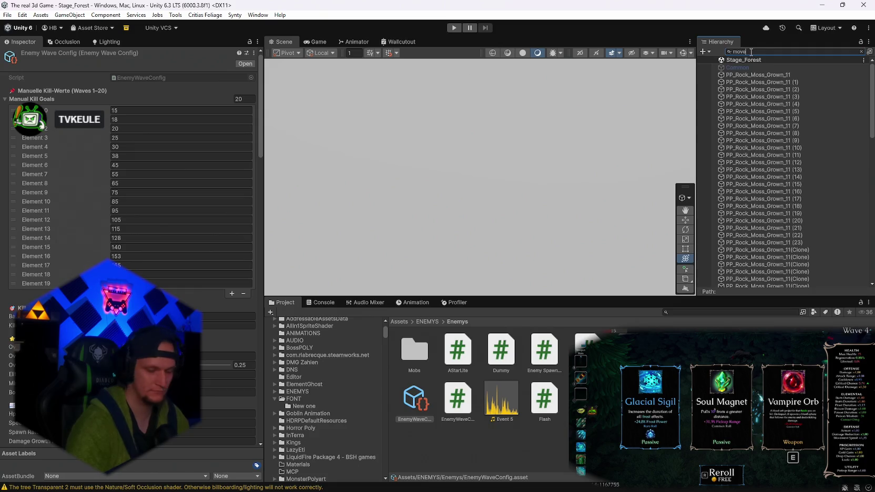
# Clear the Hierarchy filter, search 'smooth', preview SmoothMovement and open it in Visual Studio.
pyautogui.press('BackSpace')
pyautogui.press('BackSpace')
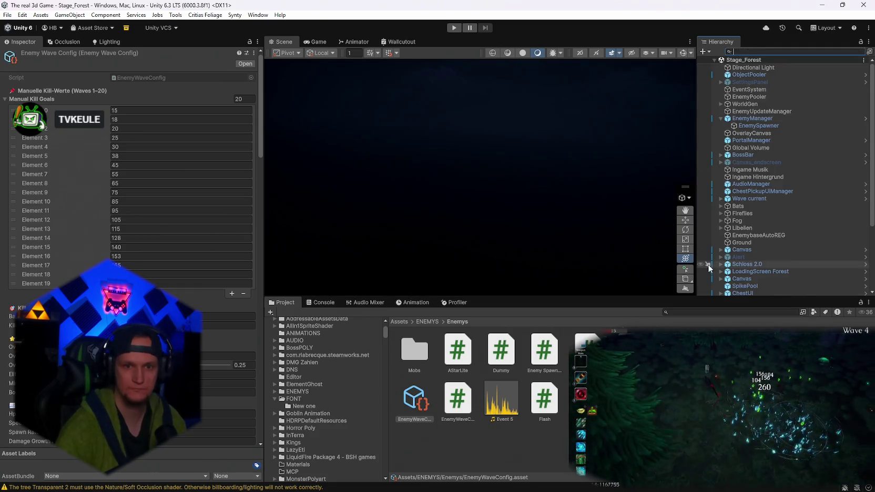
pyautogui.click(699, 312)
pyautogui.write('smooth')
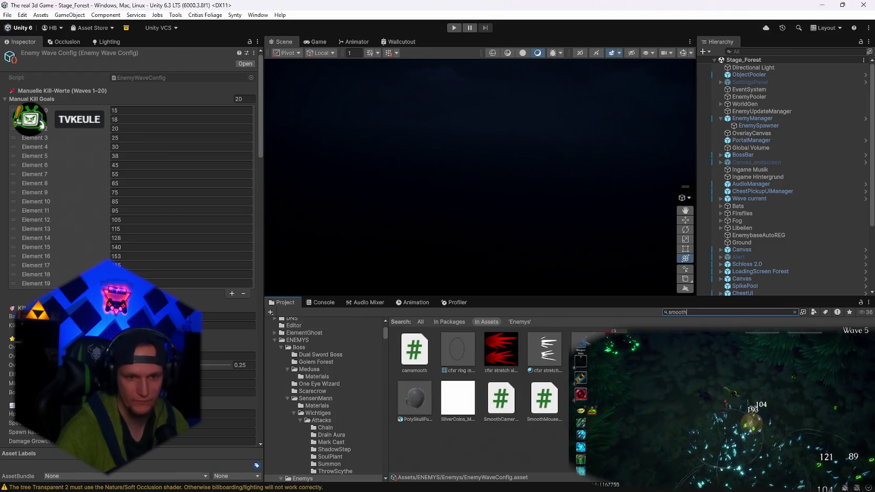
pyautogui.click(543, 400)
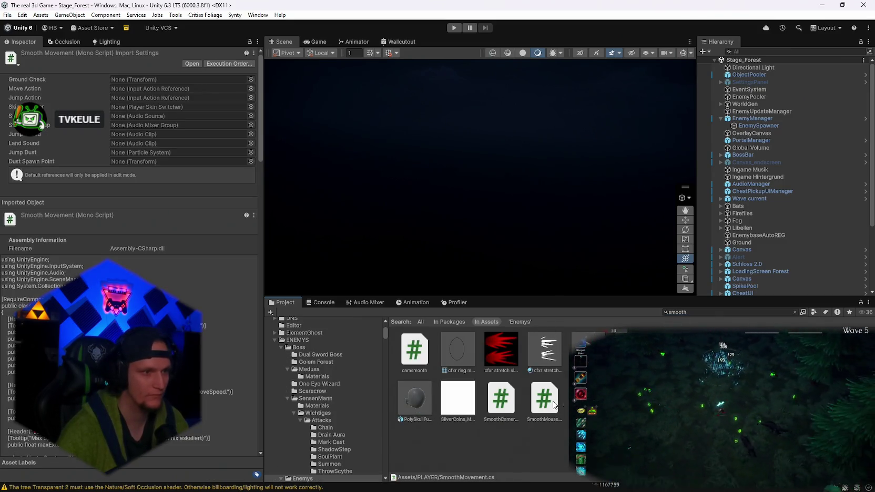
pyautogui.scroll(-5, 129, 211)
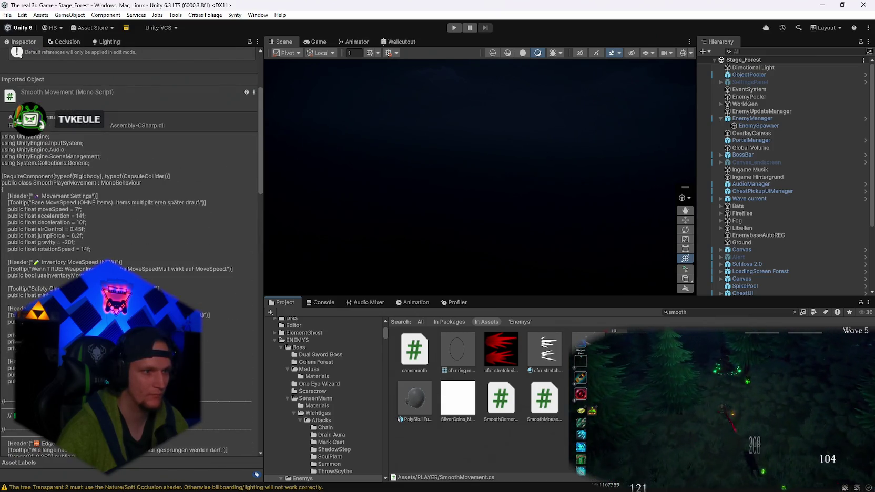
pyautogui.scroll(-15, 129, 252)
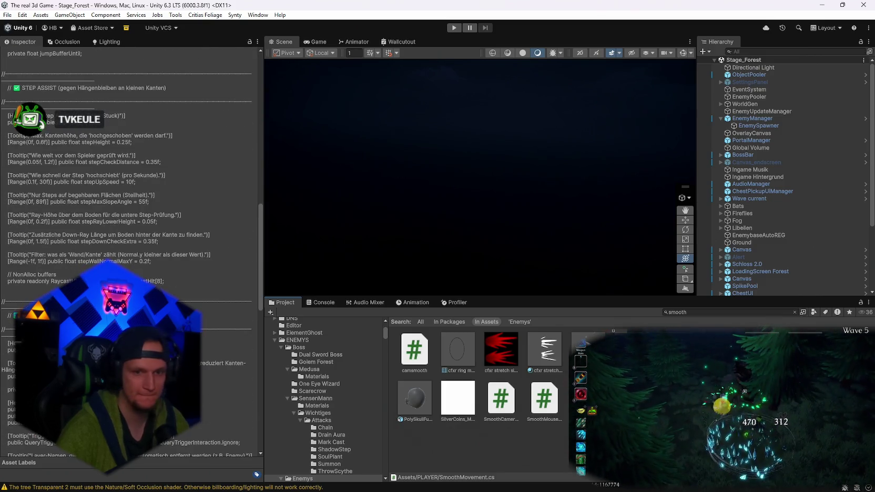
pyautogui.doubleClick(544, 400)
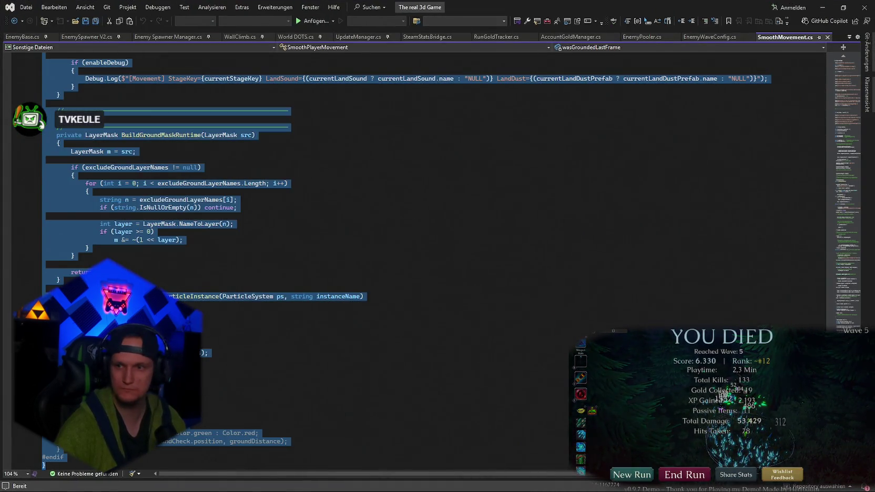